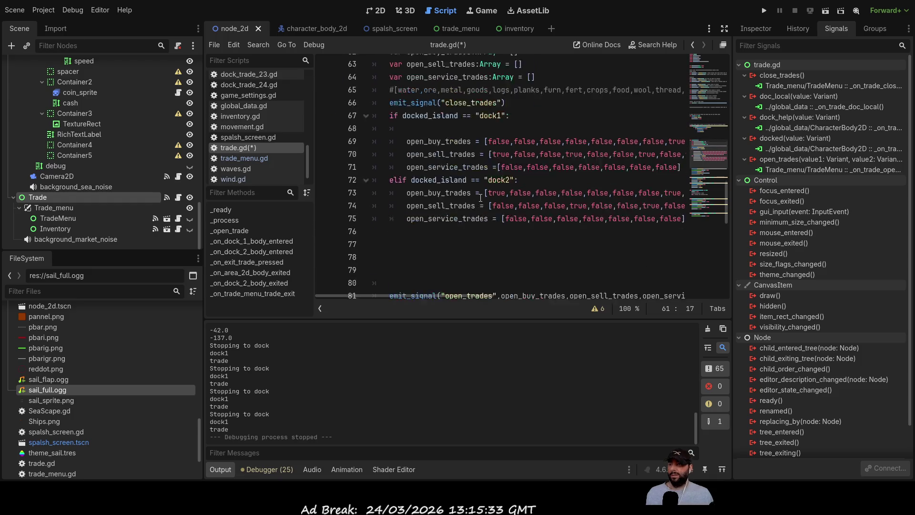
Add 'var time_start = OS.get_unix_time()' on line 68 under the dock1 check.
{"action": "scroll", "coordinate": [481, 198], "scroll_direction": "up", "scroll_amount": 1}
{"action": "left_click", "coordinate": [424, 153]}
{"action": "type", "text": "time_start = OS.get_unix_time()"}
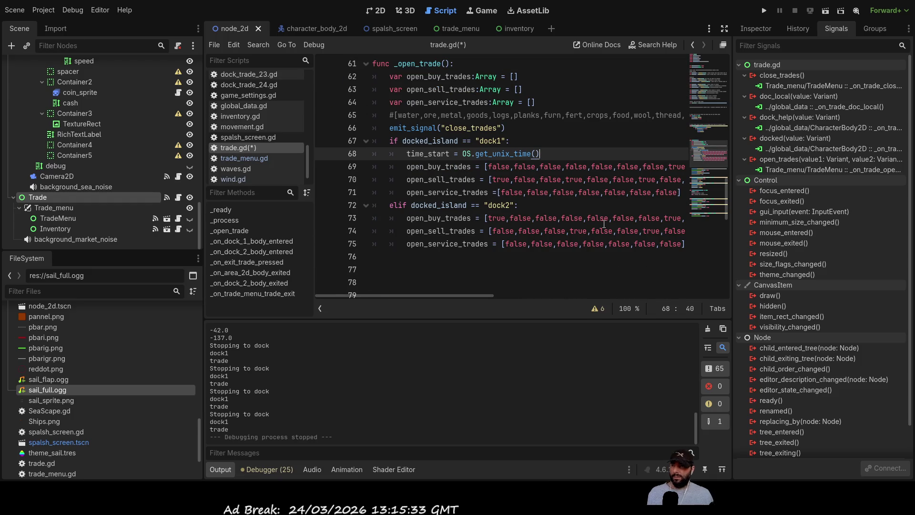
{"action": "left_click", "coordinate": [407, 153]}
{"action": "type", "text": "var"}
{"action": "key", "text": "Right"}
{"action": "key", "text": "Right"}
{"action": "key", "text": "Right"}
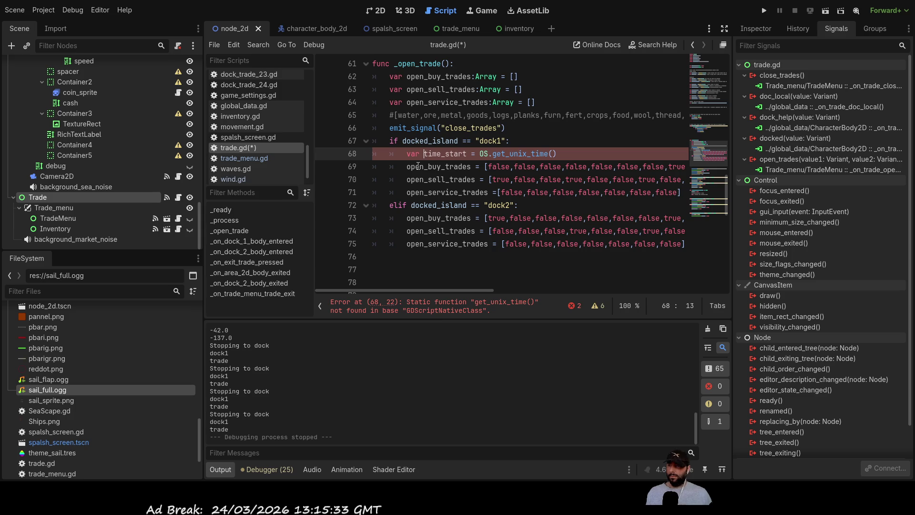
{"action": "key", "text": "Right"}
{"action": "key", "text": "Right"}
{"action": "key", "text": "Right"}
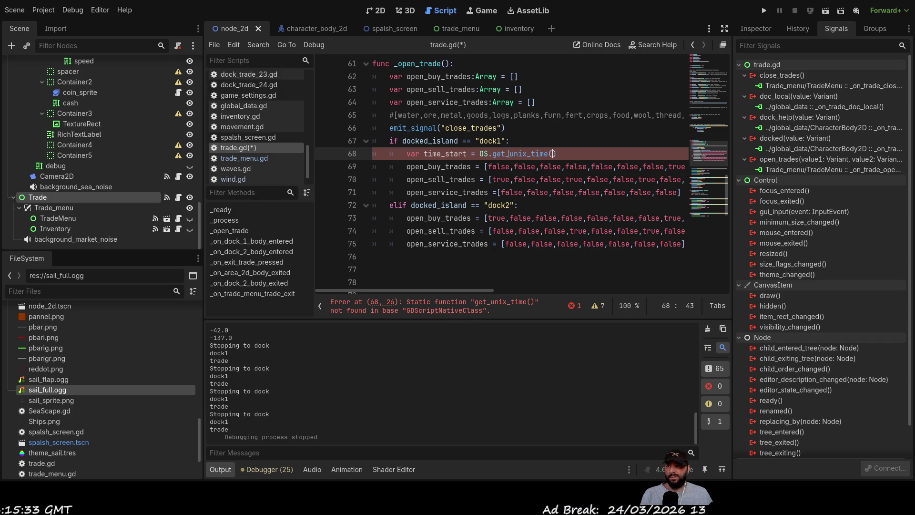
{"action": "double_click", "coordinate": [508, 154]}
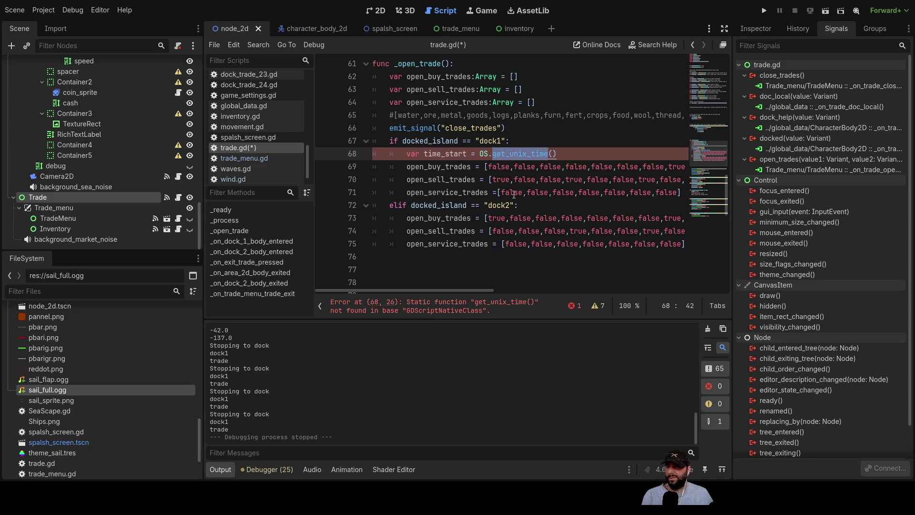
{"action": "left_click", "coordinate": [564, 154]}
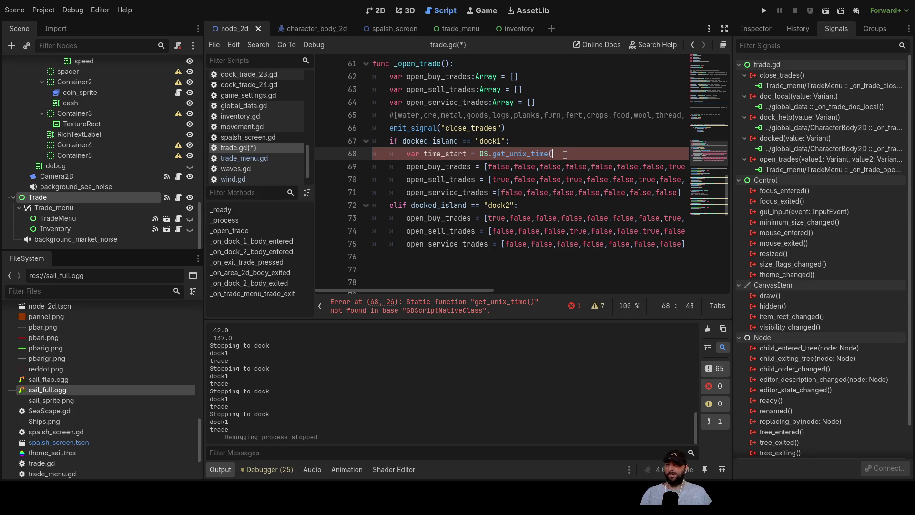
Cut line 68 back to 'var time_start = OS.get' and scan the OS get_ suggestions.
{"action": "key", "text": "BackSpace"}
{"action": "key", "text": "BackSpace"}
{"action": "key", "text": "BackSpace"}
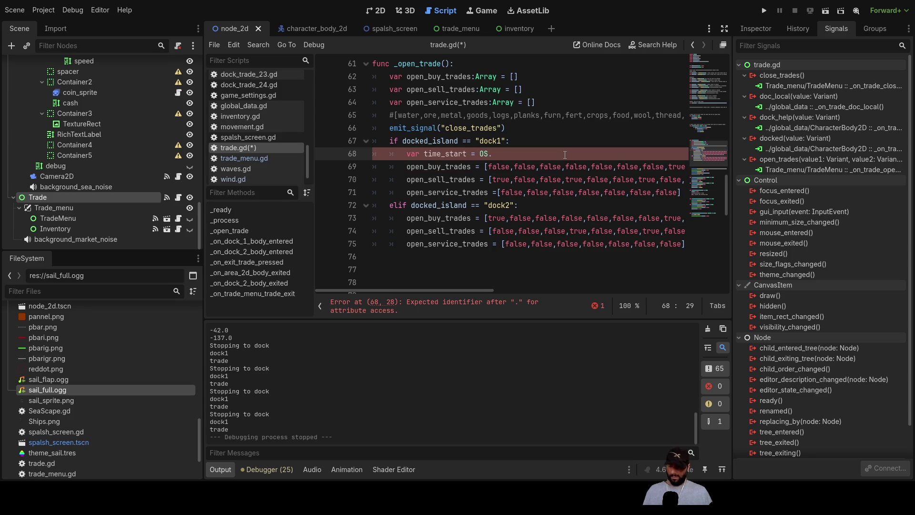
{"action": "type", "text": "get"}
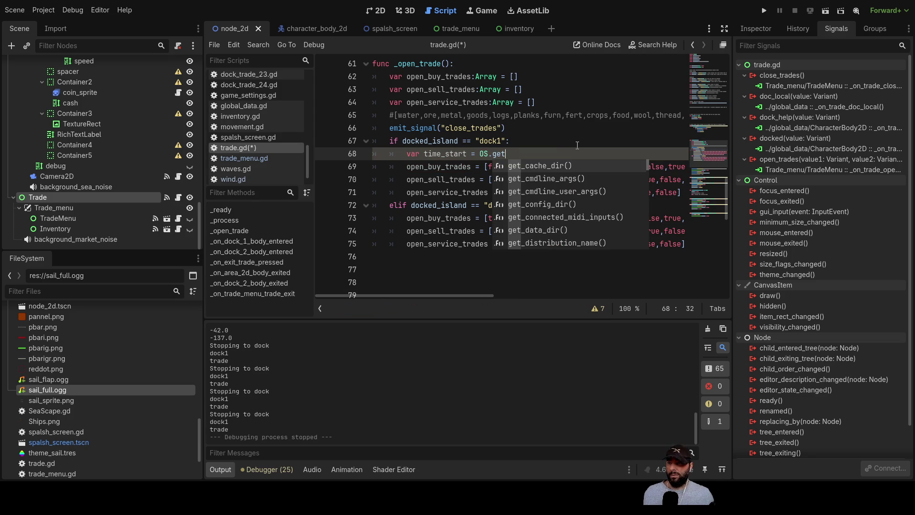
{"action": "key", "text": "Down"}
{"action": "key", "text": "Down"}
{"action": "key", "text": "Down"}
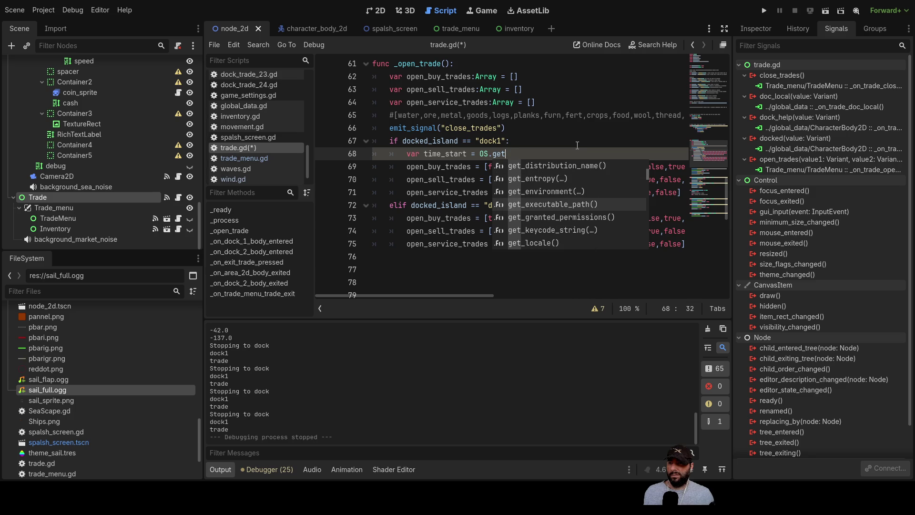
{"action": "key", "text": "Down"}
{"action": "key", "text": "Down"}
{"action": "key", "text": "Down"}
{"action": "key", "text": "Down"}
{"action": "key", "text": "Down"}
{"action": "key", "text": "Down"}
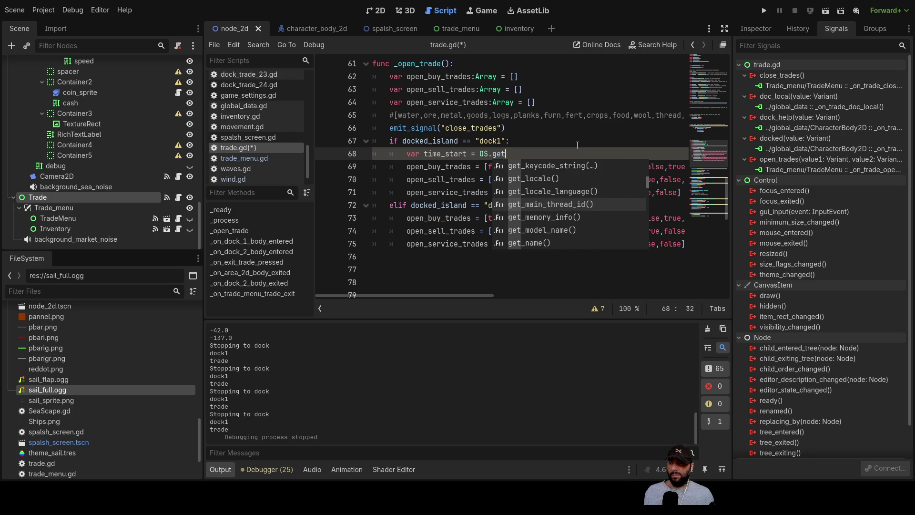
{"action": "key", "text": "Down"}
{"action": "key", "text": "Down"}
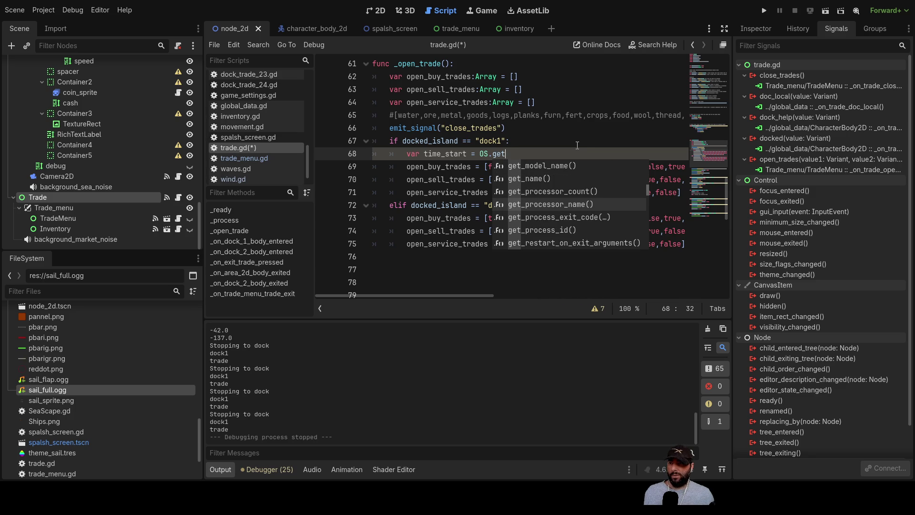
{"action": "key", "text": "Down"}
{"action": "key", "text": "Down"}
{"action": "key", "text": "Down"}
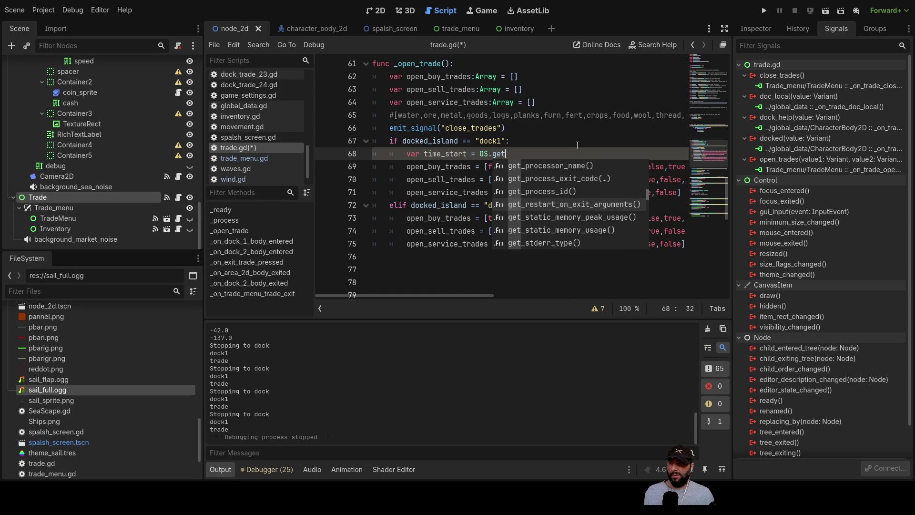
{"action": "key", "text": "Down"}
{"action": "key", "text": "Down"}
{"action": "key", "text": "Down"}
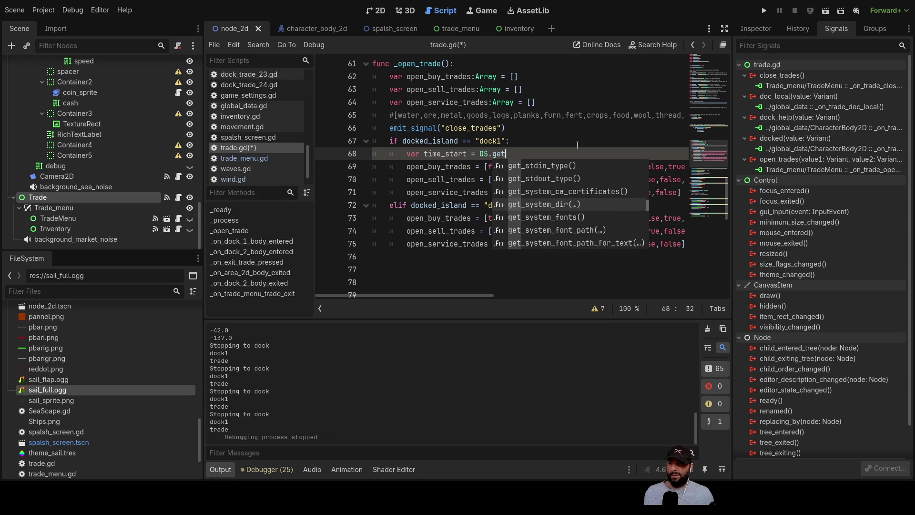
{"action": "key", "text": "Down"}
{"action": "key", "text": "Down"}
{"action": "key", "text": "Down"}
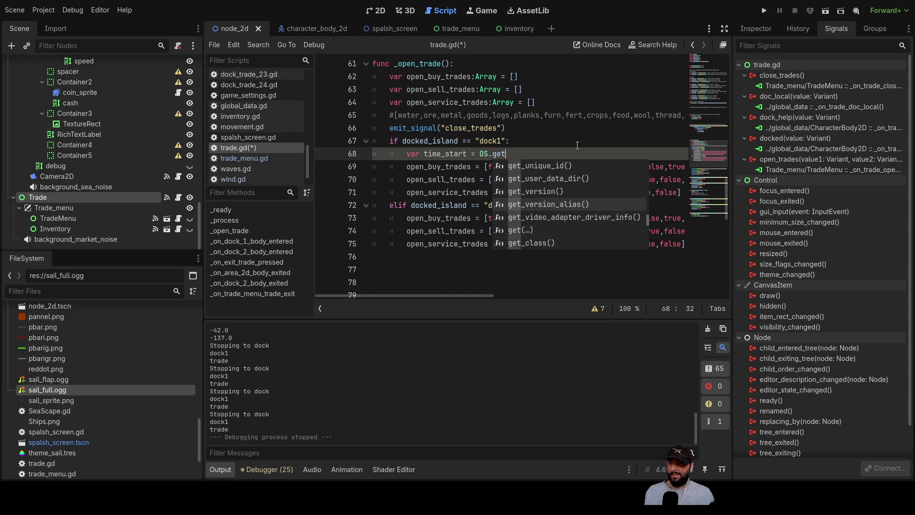
{"action": "key", "text": "Down"}
{"action": "key", "text": "Down"}
{"action": "key", "text": "Down"}
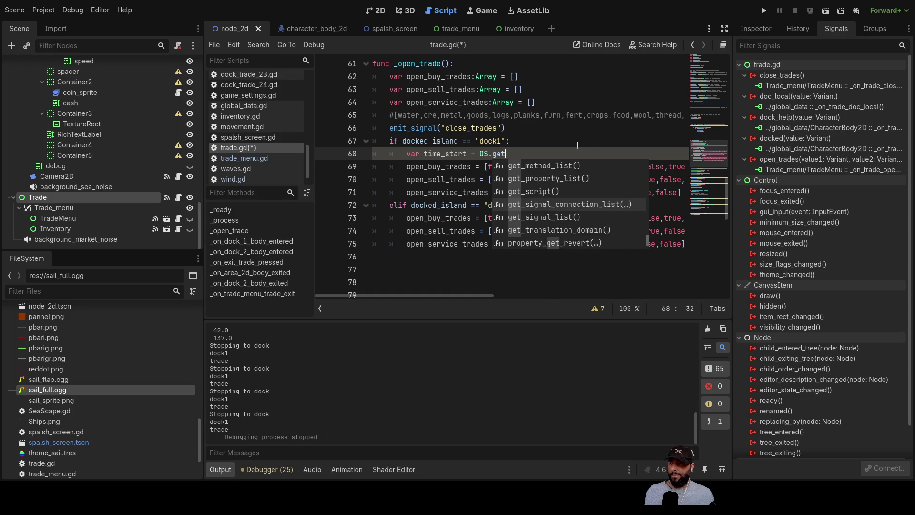
{"action": "key", "text": "Down"}
{"action": "key", "text": "Down"}
{"action": "key", "text": "Down"}
{"action": "key", "text": "Down"}
{"action": "key", "text": "Down"}
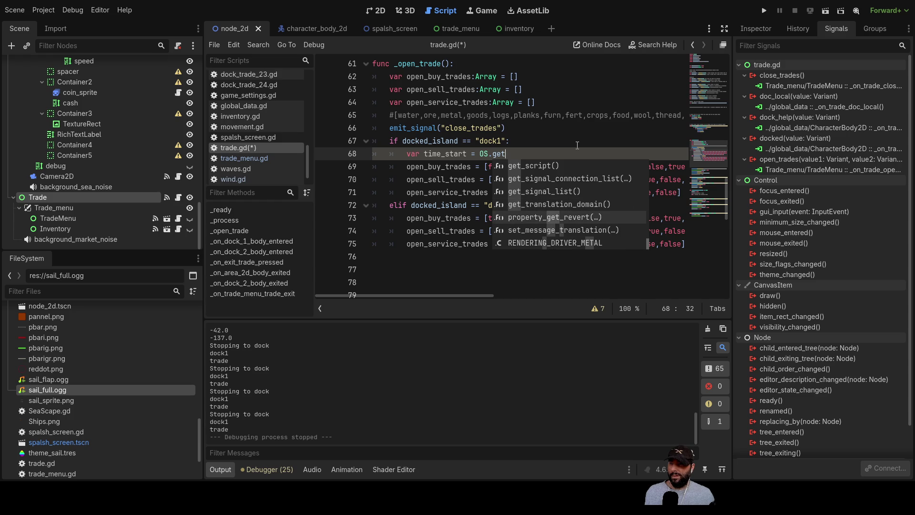
{"action": "key", "text": "Up"}
{"action": "key", "text": "Up"}
{"action": "key", "text": "Up"}
{"action": "key", "text": "Up"}
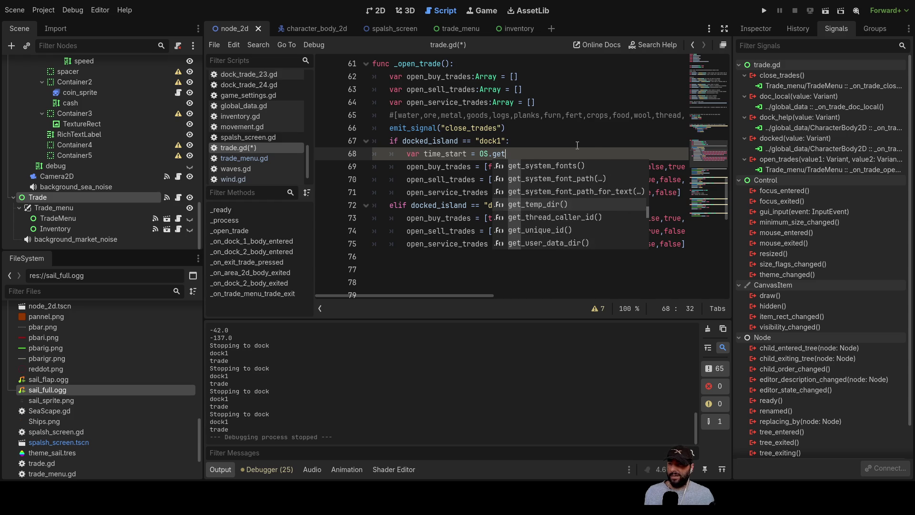
{"action": "key", "text": "Up"}
{"action": "key", "text": "Up"}
{"action": "key", "text": "Up"}
{"action": "key", "text": "Up"}
{"action": "key", "text": "Up"}
{"action": "key", "text": "Up"}
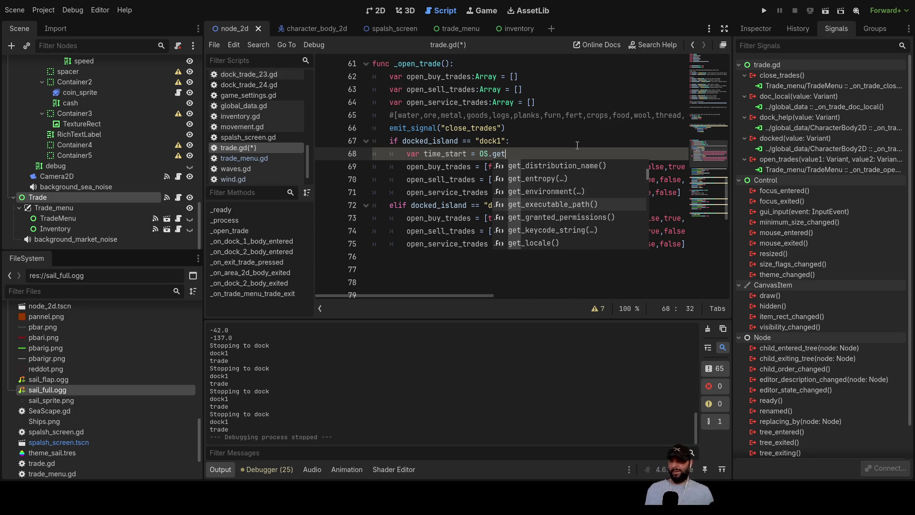
{"action": "key", "text": "Up"}
{"action": "key", "text": "Up"}
{"action": "key", "text": "Up"}
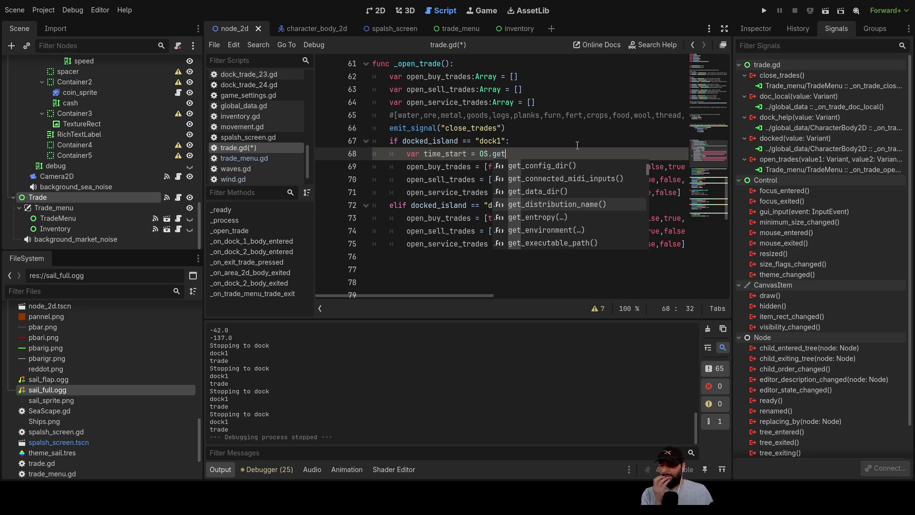
{"action": "key", "text": "Up"}
{"action": "key", "text": "Up"}
{"action": "key", "text": "Up"}
Look through the OS method suggestions again for a time function, then close the list.
{"action": "key", "text": "Down"}
{"action": "key", "text": "Down"}
{"action": "key", "text": "Down"}
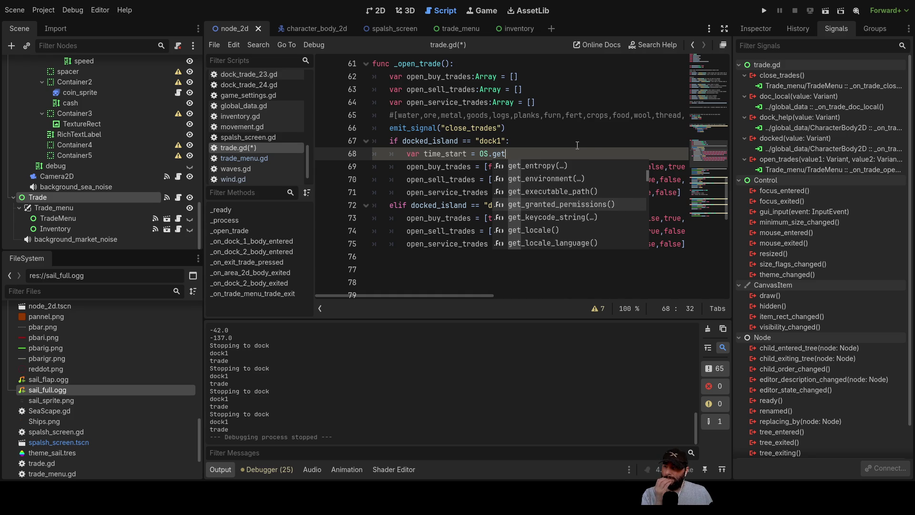
{"action": "key", "text": "Down"}
{"action": "key", "text": "Down"}
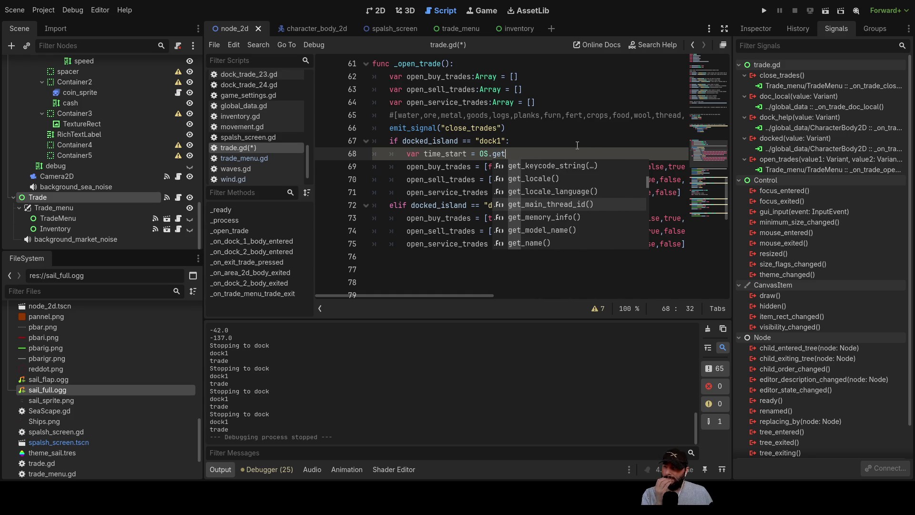
{"action": "key", "text": "Down"}
{"action": "key", "text": "Down"}
{"action": "key", "text": "Down"}
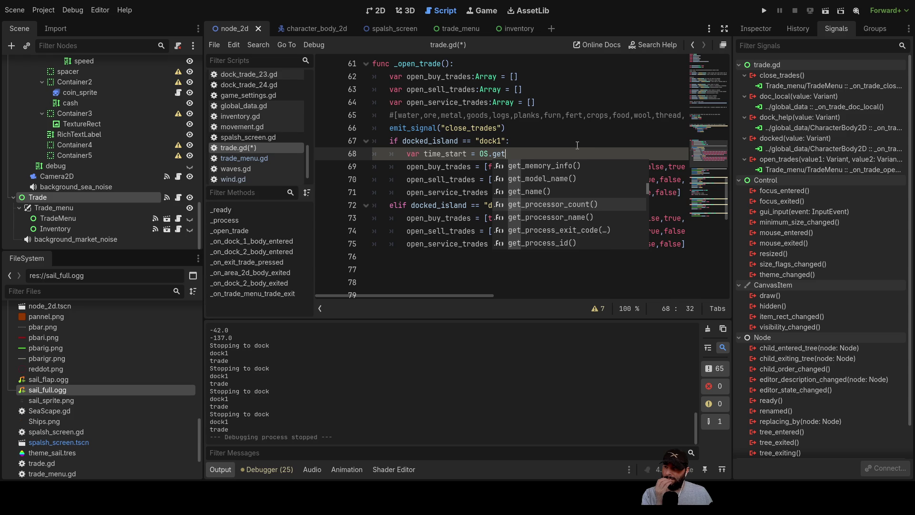
{"action": "key", "text": "Down"}
{"action": "key", "text": "Down"}
{"action": "key", "text": "Down"}
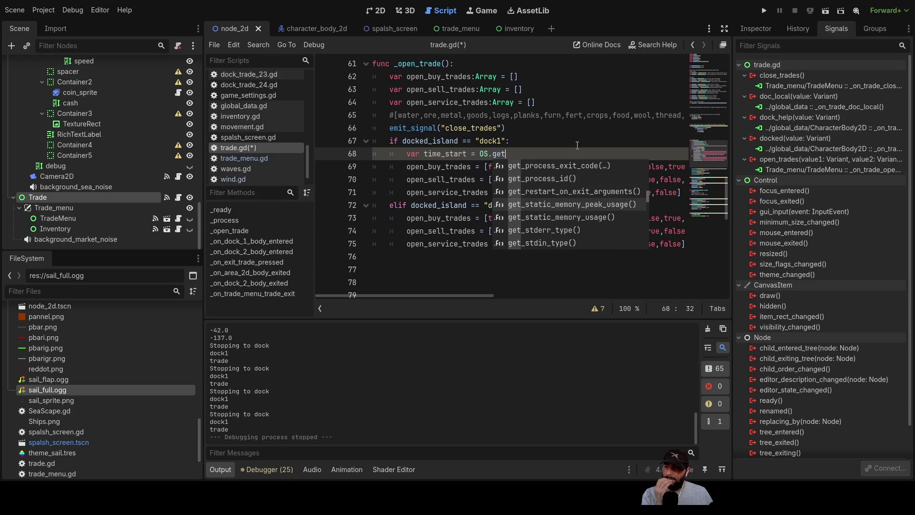
{"action": "key", "text": "Down"}
{"action": "key", "text": "Down"}
{"action": "key", "text": "Down"}
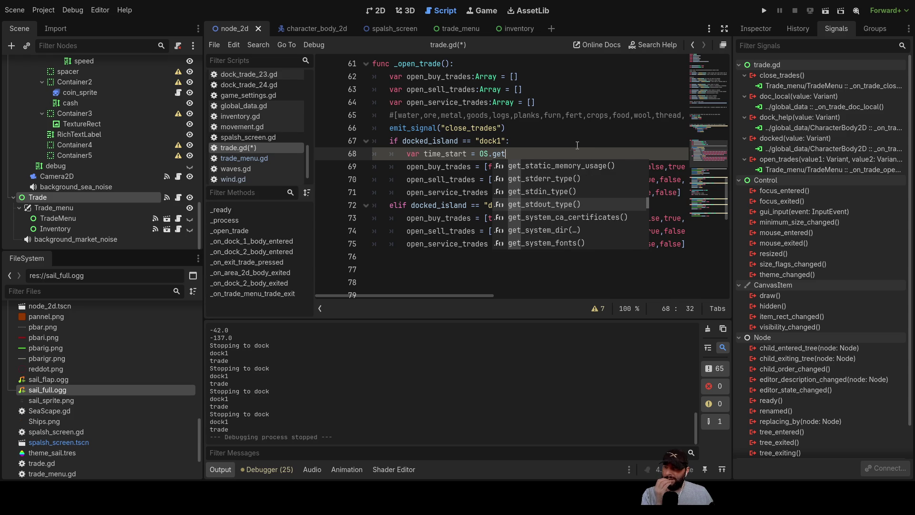
{"action": "key", "text": "Down"}
{"action": "key", "text": "Down"}
{"action": "key", "text": "Down"}
{"action": "key", "text": "Down"}
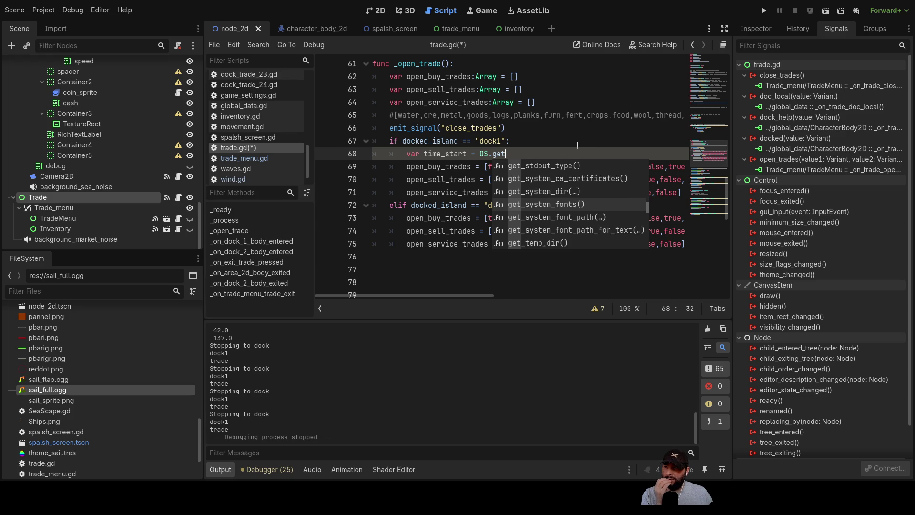
{"action": "key", "text": "Down"}
{"action": "key", "text": "Down"}
{"action": "key", "text": "Down"}
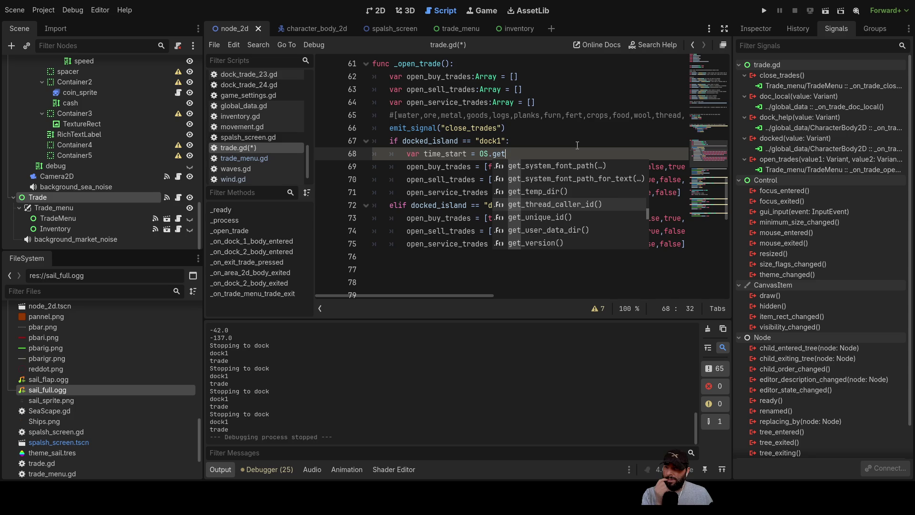
{"action": "key", "text": "Down"}
{"action": "key", "text": "Down"}
{"action": "key", "text": "Down"}
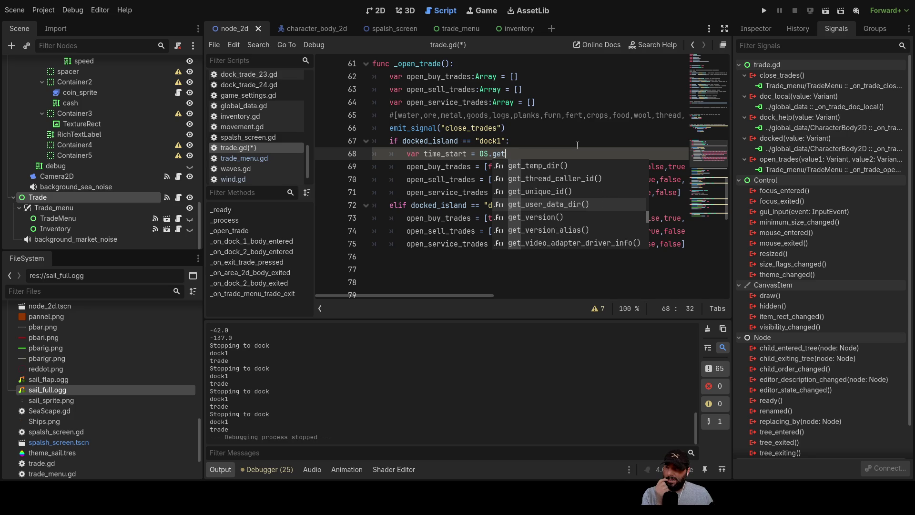
{"action": "key", "text": "Down"}
{"action": "key", "text": "Down"}
{"action": "key", "text": "Down"}
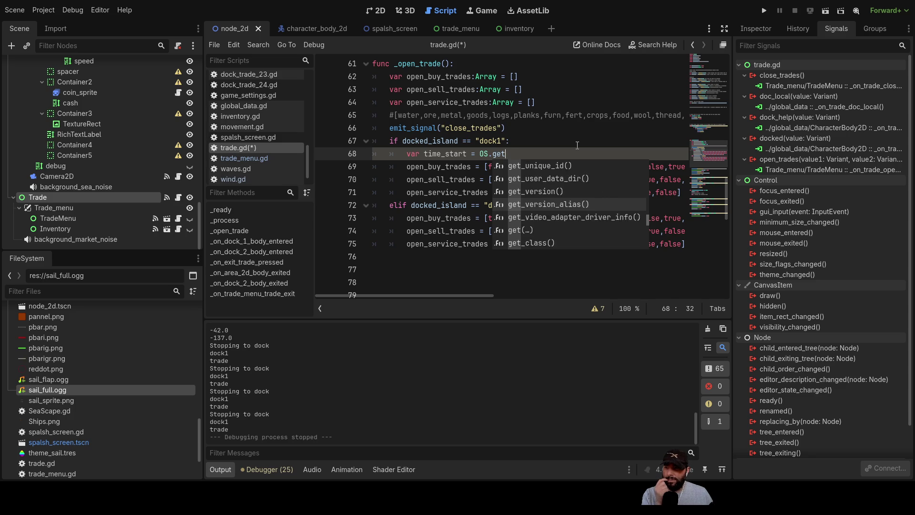
{"action": "key", "text": "Down"}
{"action": "key", "text": "Down"}
{"action": "key", "text": "Down"}
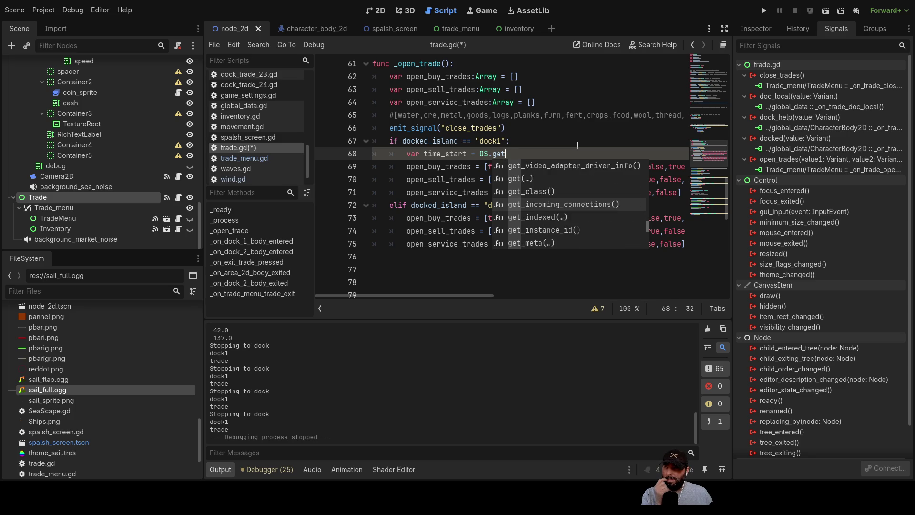
{"action": "key", "text": "Down"}
{"action": "key", "text": "Down"}
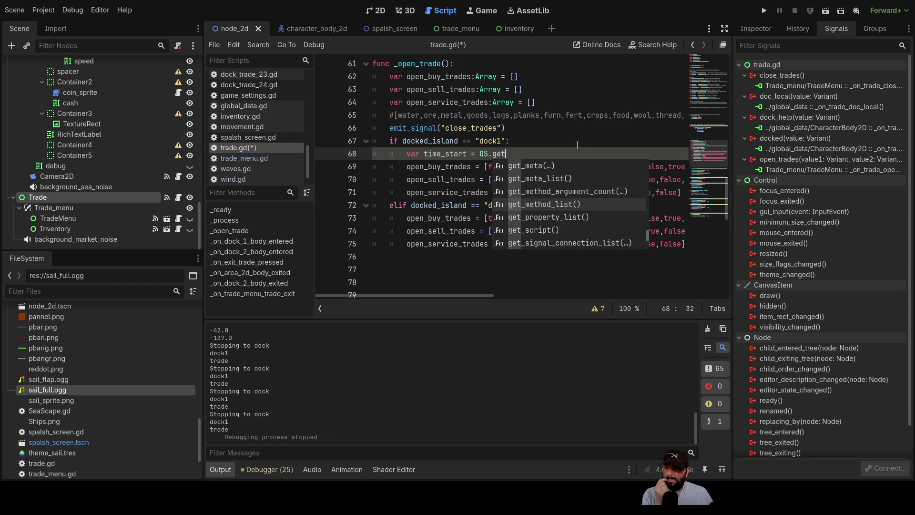
{"action": "key", "text": "Down"}
{"action": "key", "text": "Down"}
{"action": "key", "text": "Down"}
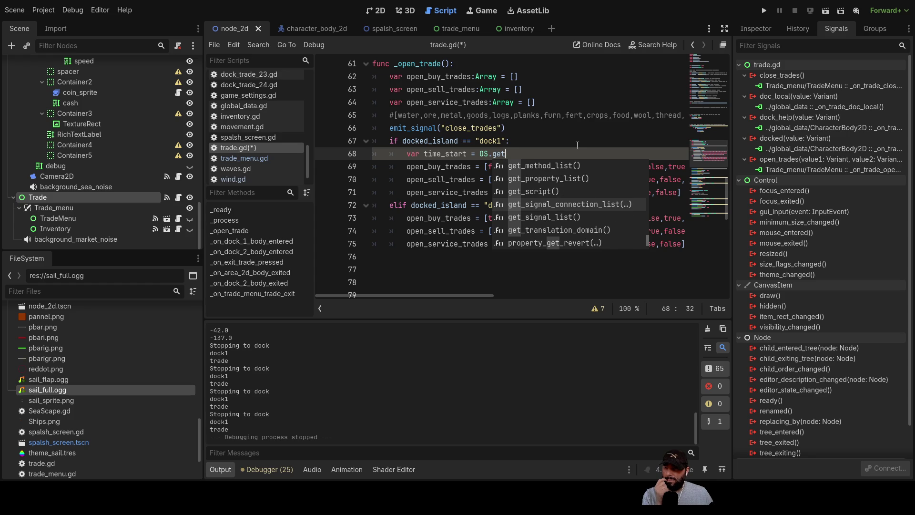
{"action": "key", "text": "Down"}
{"action": "key", "text": "Down"}
{"action": "key", "text": "Down"}
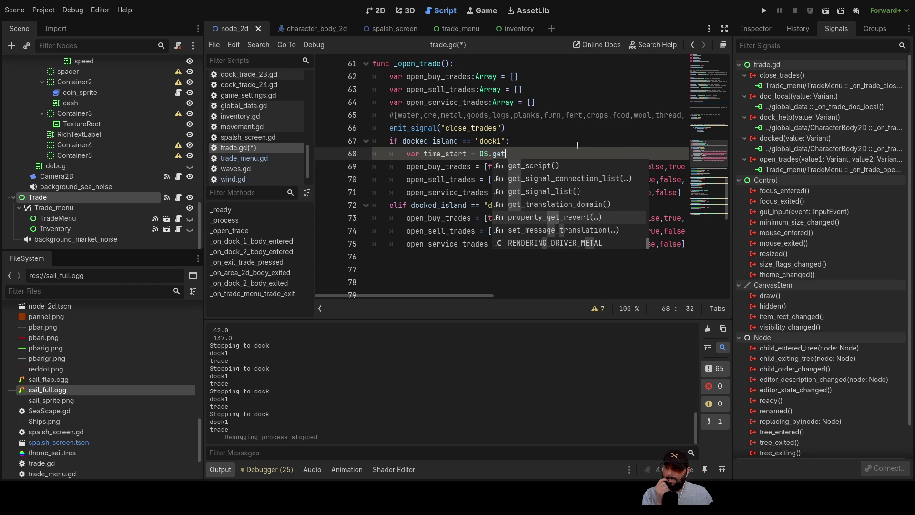
{"action": "key", "text": "Down"}
{"action": "key", "text": "Down"}
{"action": "key", "text": "Down"}
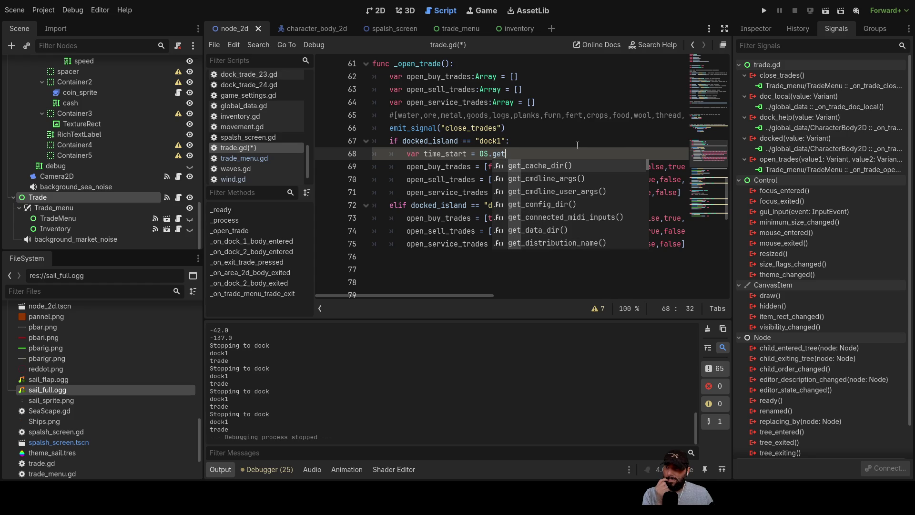
{"action": "key", "text": "Down"}
{"action": "key", "text": "Down"}
{"action": "key", "text": "Down"}
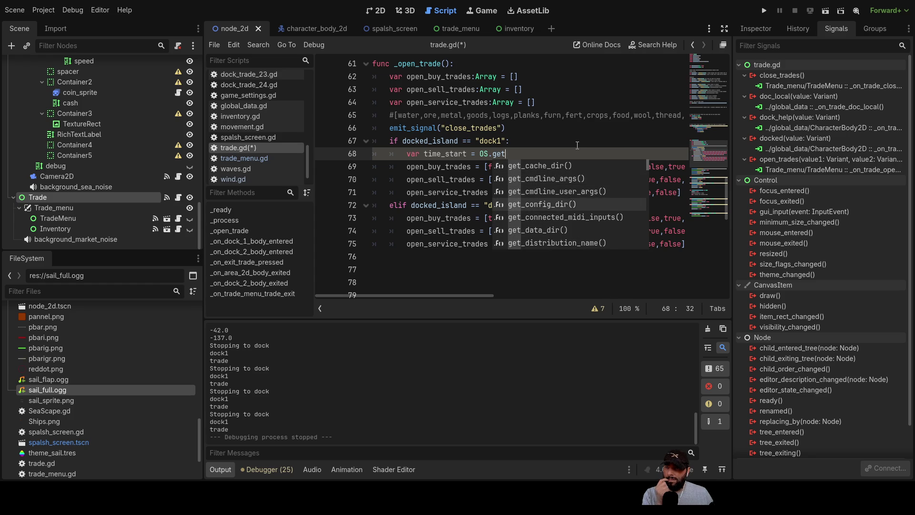
{"action": "key", "text": "Down"}
{"action": "key", "text": "Down"}
{"action": "key", "text": "Down"}
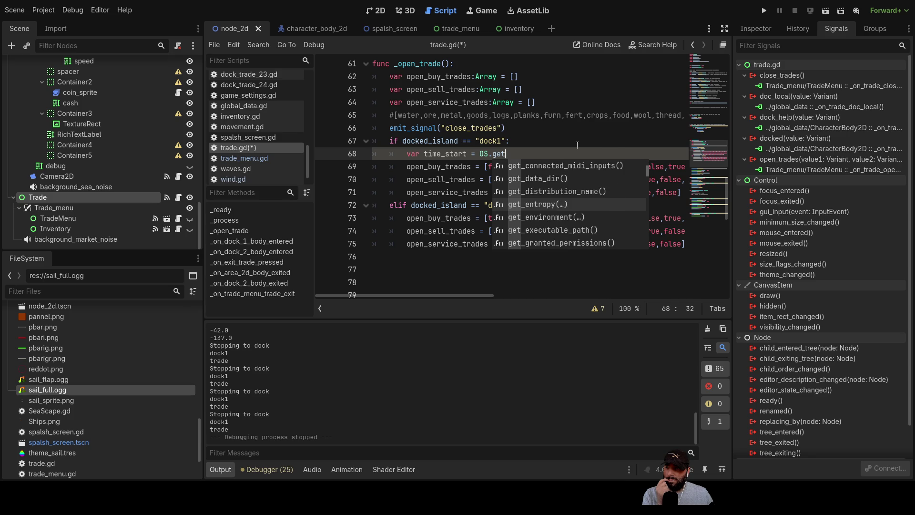
{"action": "key", "text": "Down"}
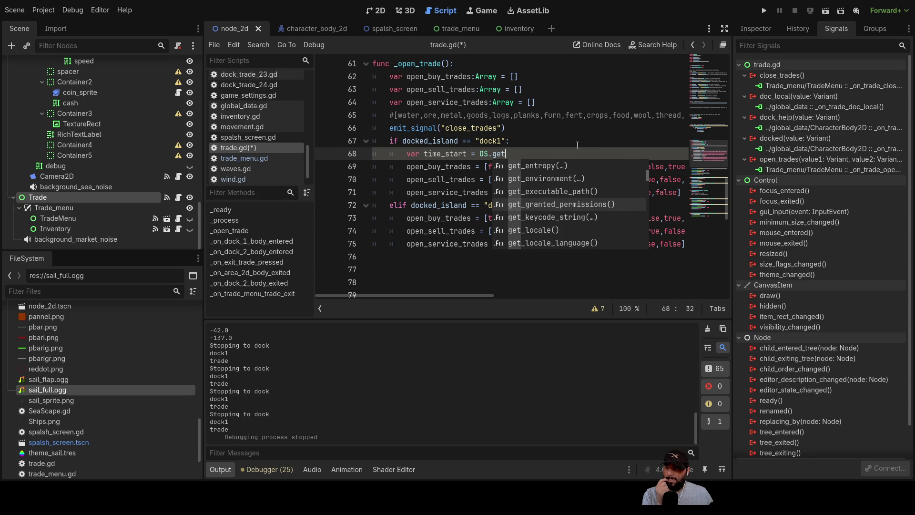
{"action": "key", "text": "Down"}
{"action": "key", "text": "Down"}
{"action": "key", "text": "Down"}
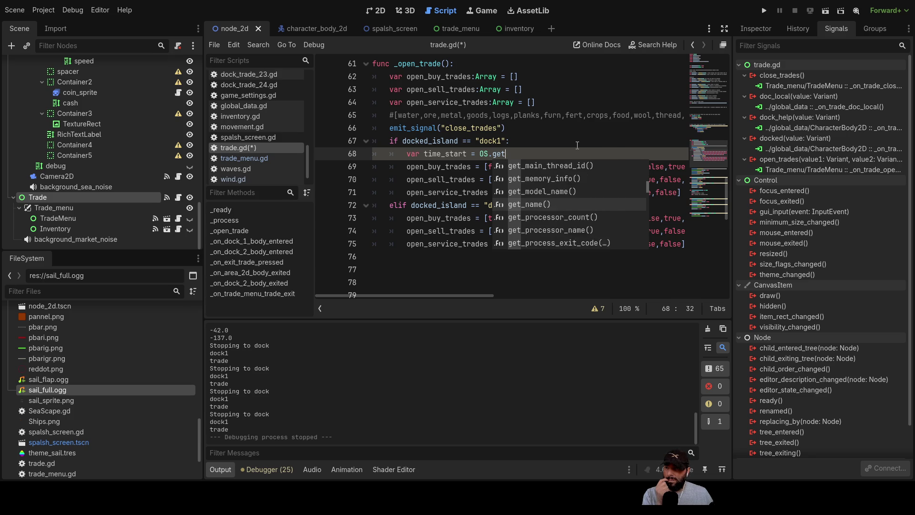
{"action": "left_click", "coordinate": [577, 145]}
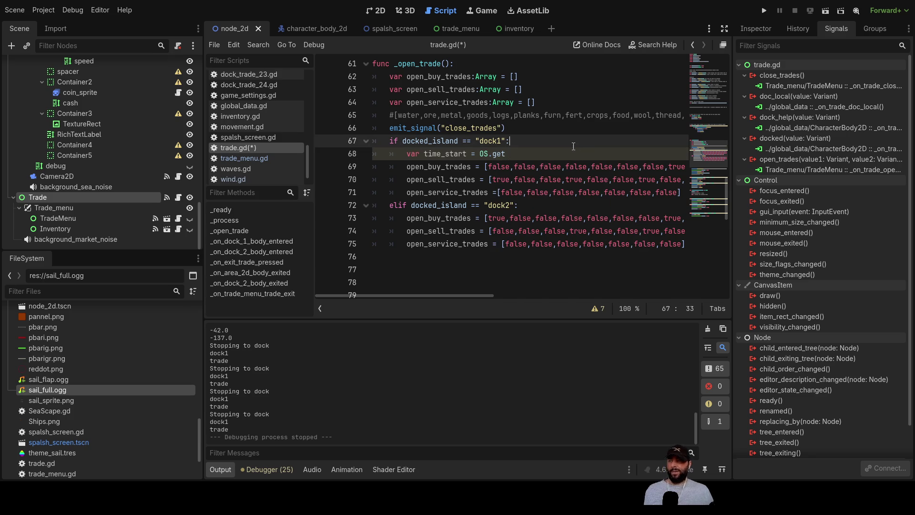
Replace OS.get with the Time class so line 68 reads 'var time_start = Time'.
{"action": "left_click", "coordinate": [538, 154]}
{"action": "key", "text": "BackSpace"}
{"action": "key", "text": "BackSpace"}
{"action": "key", "text": "BackSpace"}
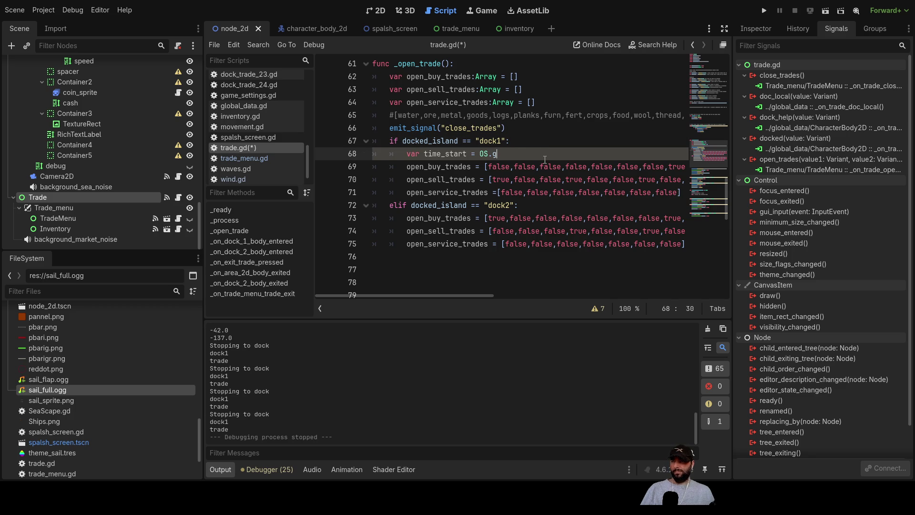
{"action": "type", "text": "ti,"}
{"action": "key", "text": "BackSpace"}
{"action": "key", "text": "BackSpace"}
{"action": "key", "text": "BackSpace"}
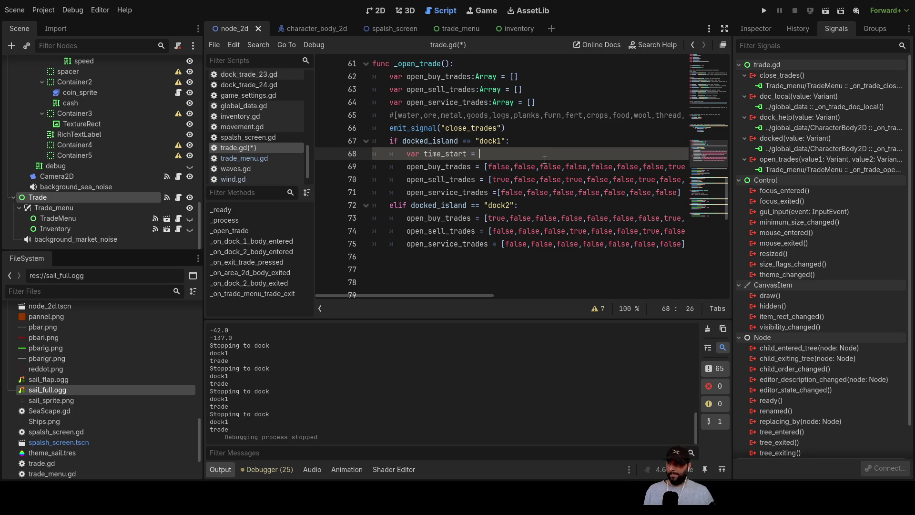
{"action": "type", "text": "time"}
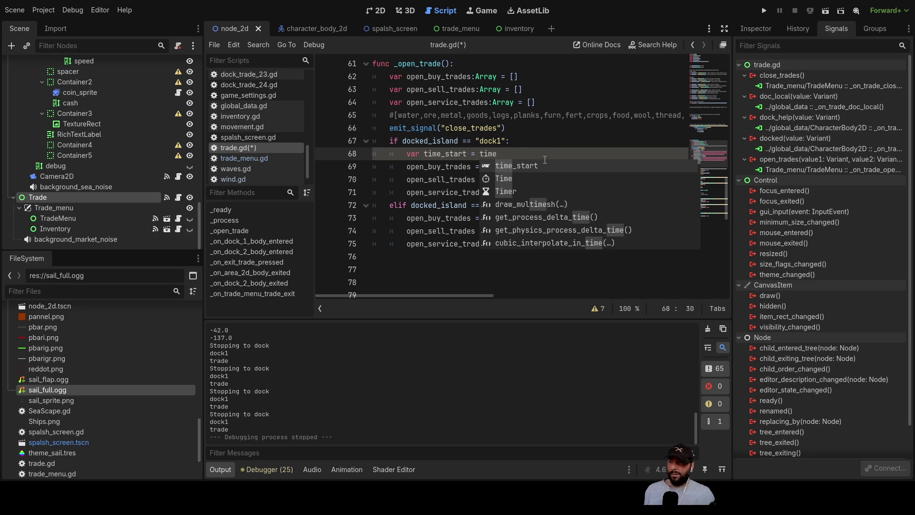
{"action": "key", "text": "Down"}
{"action": "key", "text": "Up"}
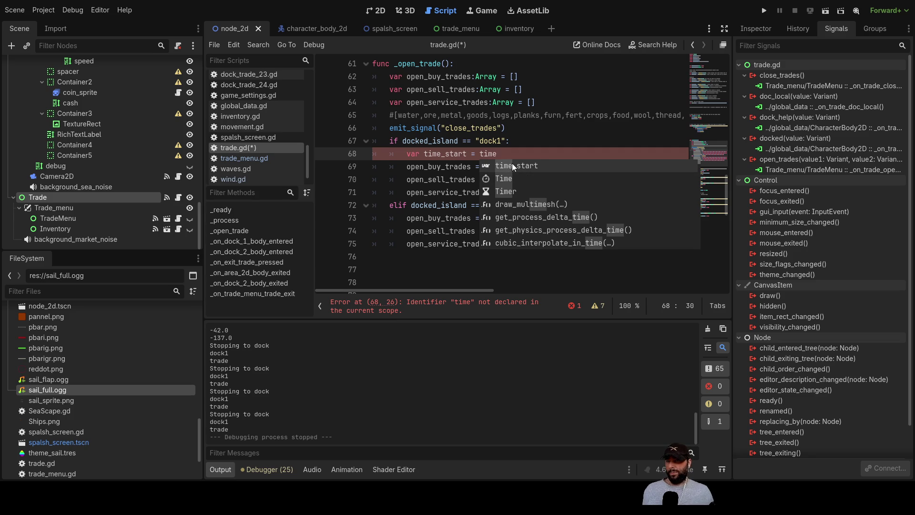
{"action": "left_click", "coordinate": [505, 178]}
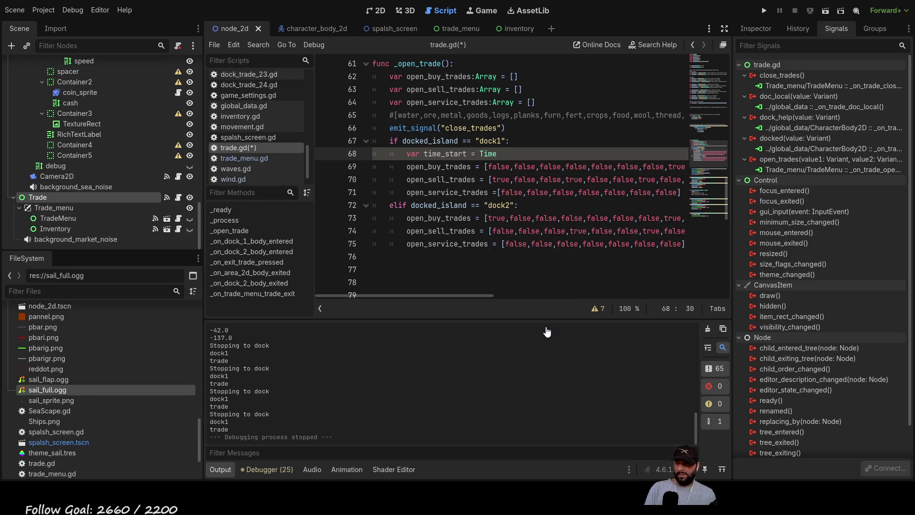
Open the Time class reference documentation with Alt+F1.
{"action": "key", "text": "alt+F1"}
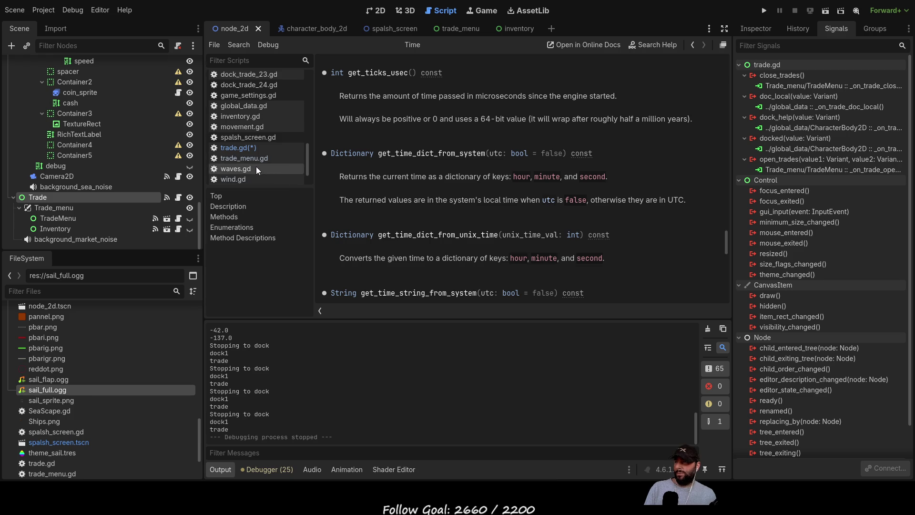
{"action": "left_click", "coordinate": [249, 150]}
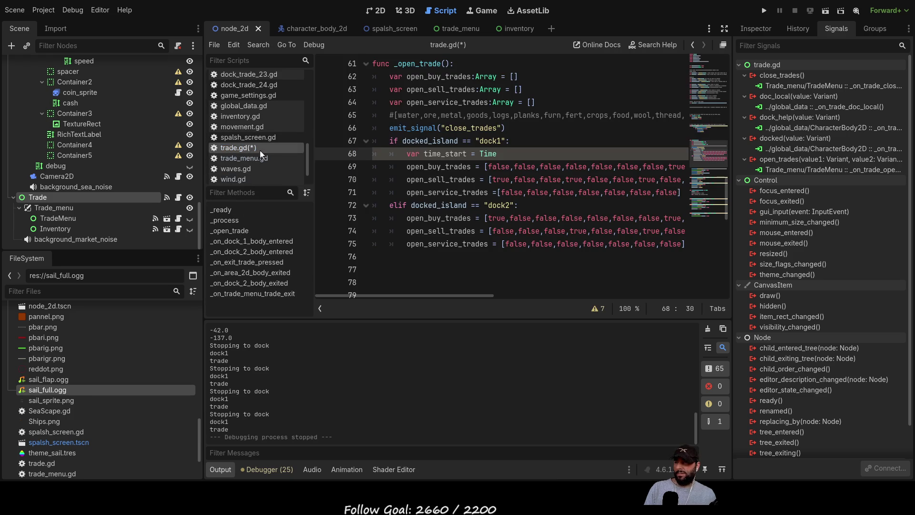
{"action": "left_click", "coordinate": [484, 153]}
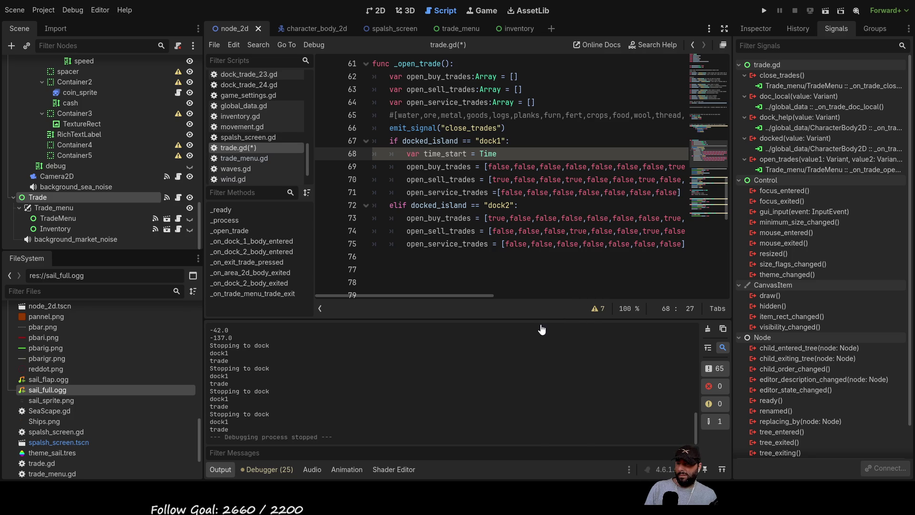
{"action": "key", "text": "alt+F1"}
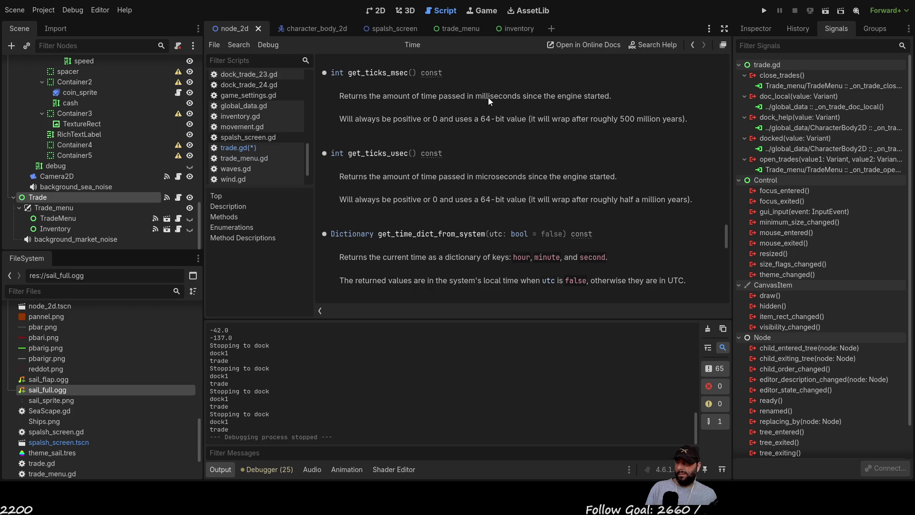
Copy get_ticks_msec() from the Time docs and paste it over line 68's time_start assignment.
{"action": "left_click_drag", "start_coordinate": [349, 73], "coordinate": [416, 72]}
{"action": "key", "text": "ctrl+c"}
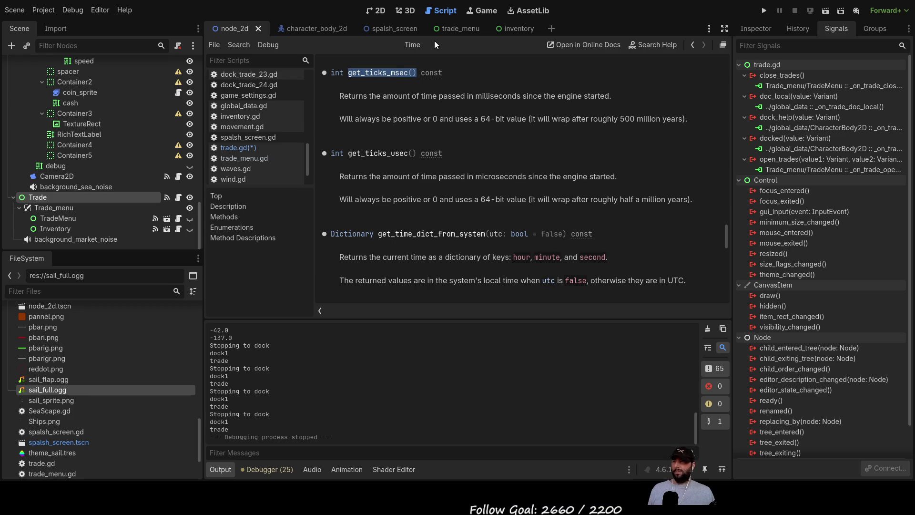
{"action": "scroll", "coordinate": [237, 134], "scroll_direction": "up", "scroll_amount": 2}
{"action": "scroll", "coordinate": [238, 134], "scroll_direction": "up", "scroll_amount": 10}
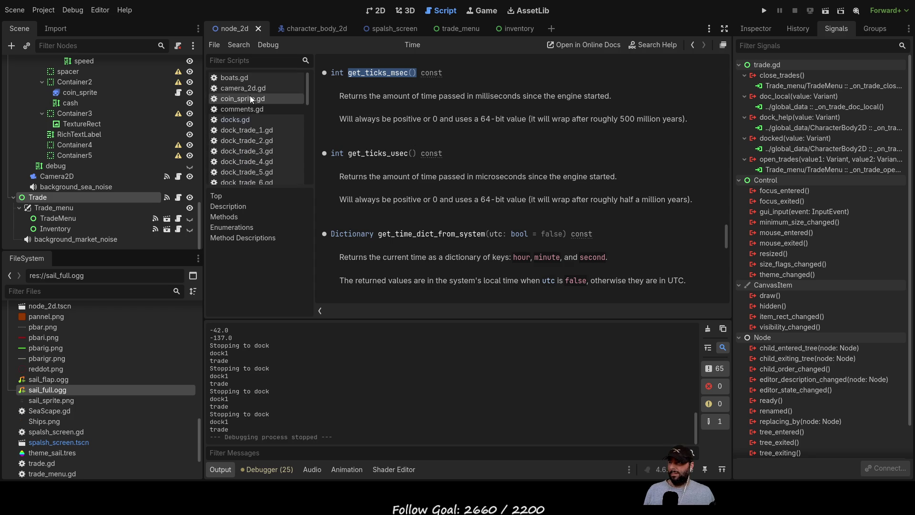
{"action": "scroll", "coordinate": [253, 159], "scroll_direction": "down", "scroll_amount": 5}
{"action": "scroll", "coordinate": [253, 154], "scroll_direction": "up", "scroll_amount": 5}
{"action": "scroll", "coordinate": [249, 119], "scroll_direction": "down", "scroll_amount": 10}
{"action": "left_click", "coordinate": [252, 147]}
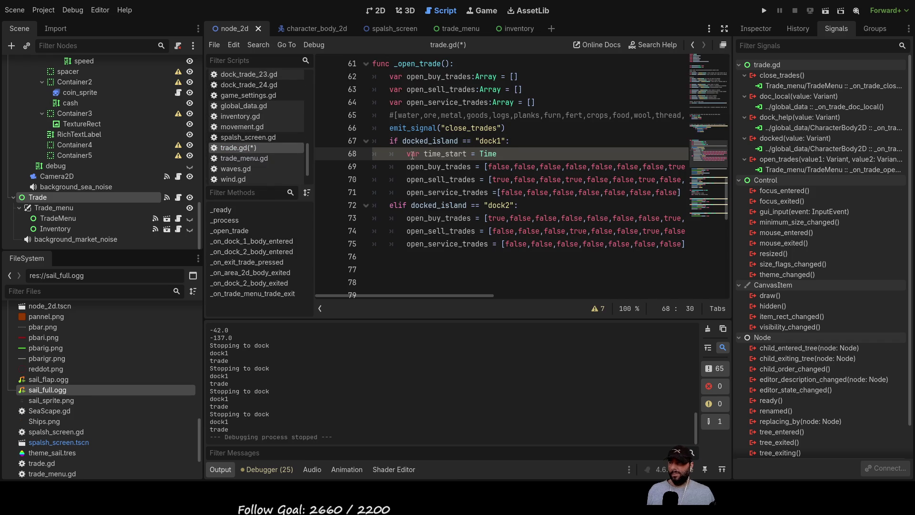
{"action": "key", "text": "shift+Home"}
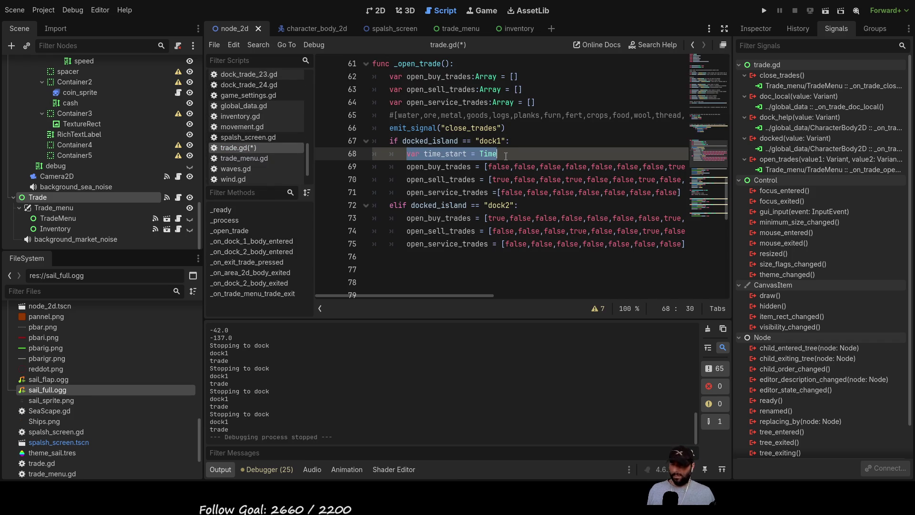
{"action": "key", "text": "ctrl+v"}
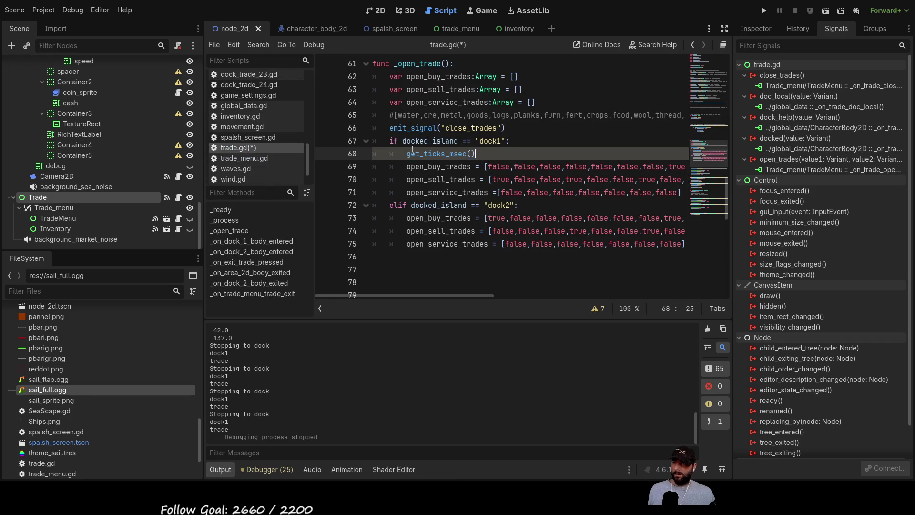
Replace get_ticks_msec() on line 68 with get_tree() picked from the autocomplete list.
{"action": "left_click", "coordinate": [406, 151]}
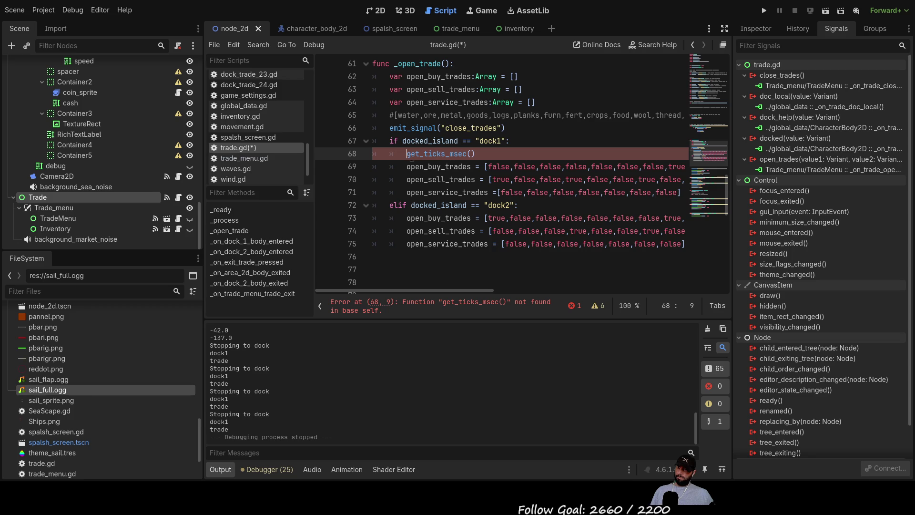
{"action": "type", "text": "get"}
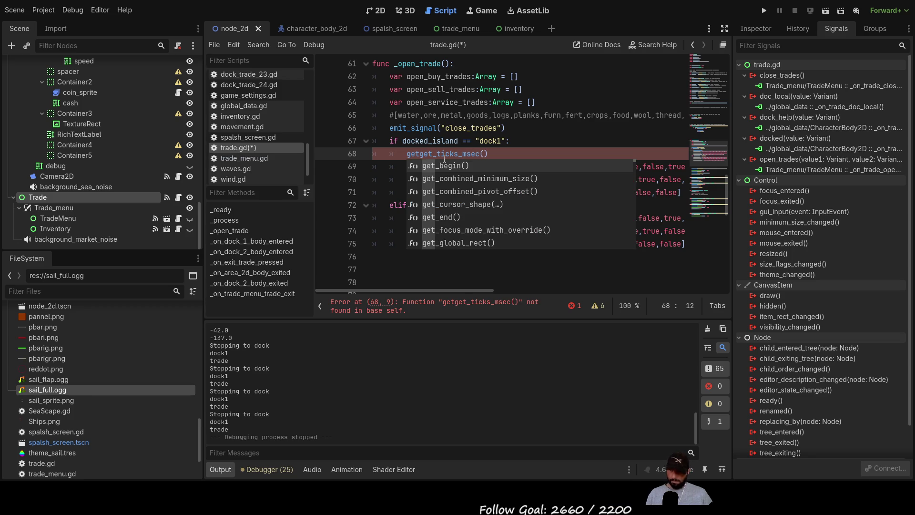
{"action": "key", "text": "Down"}
{"action": "key", "text": "Down"}
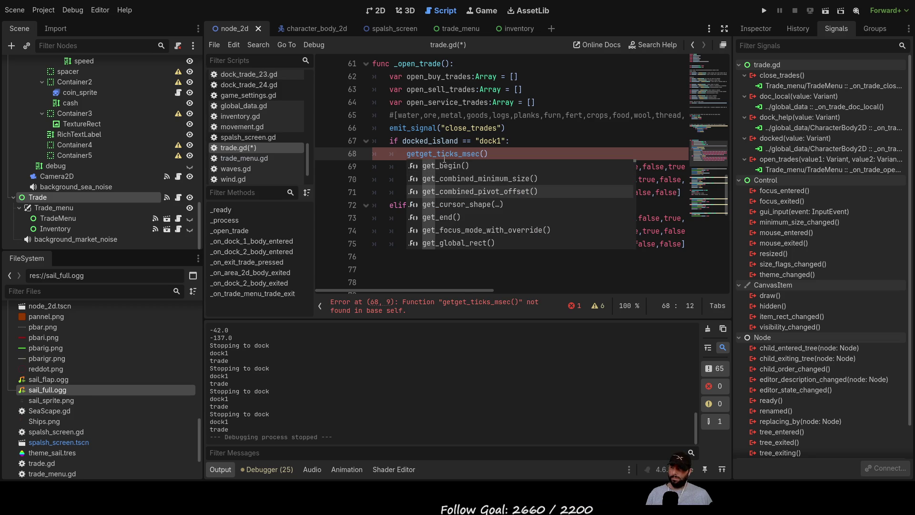
{"action": "key", "text": "Up"}
{"action": "key", "text": "Up"}
{"action": "key", "text": "Up"}
{"action": "key", "text": "Down"}
{"action": "key", "text": "Down"}
{"action": "key", "text": "Down"}
{"action": "key", "text": "Down"}
{"action": "key", "text": "Down"}
{"action": "key", "text": "Down"}
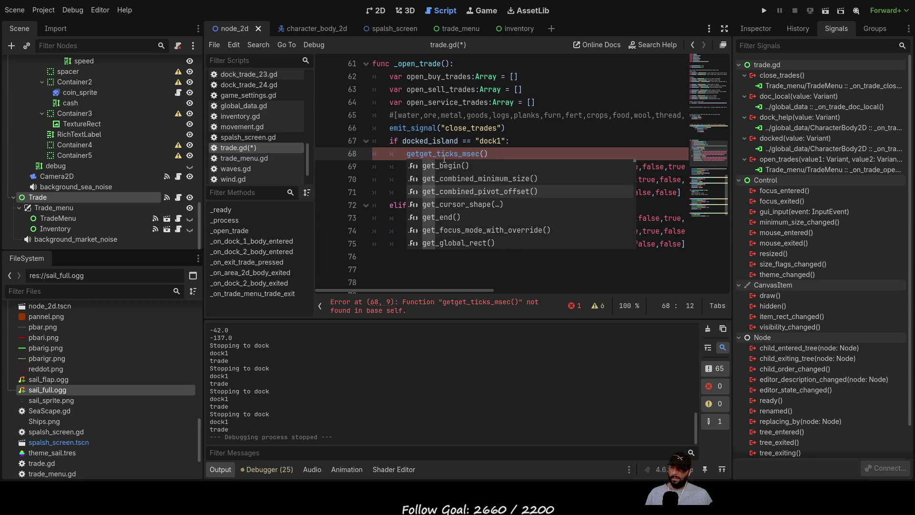
{"action": "key", "text": "Down"}
{"action": "key", "text": "Down"}
{"action": "key", "text": "Down"}
{"action": "key", "text": "Down"}
{"action": "key", "text": "Down"}
{"action": "key", "text": "Down"}
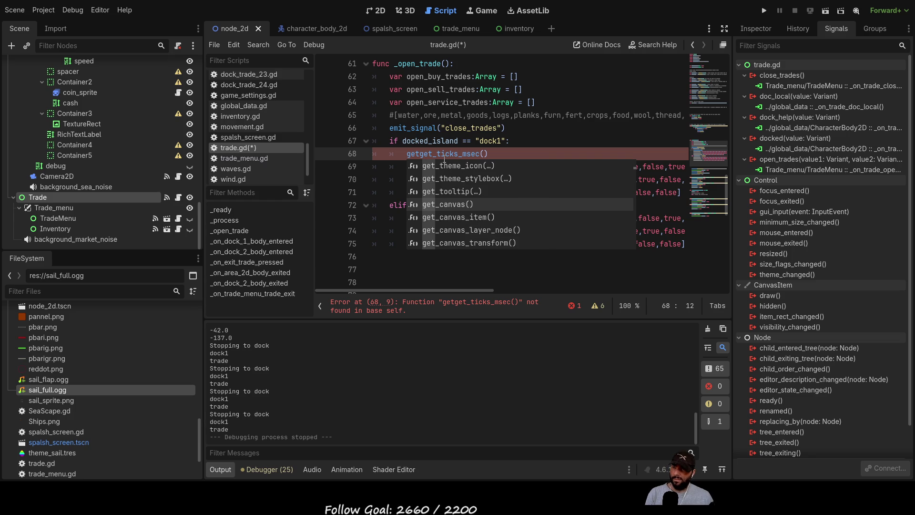
{"action": "key", "text": "Down"}
{"action": "key", "text": "Down"}
{"action": "key", "text": "Down"}
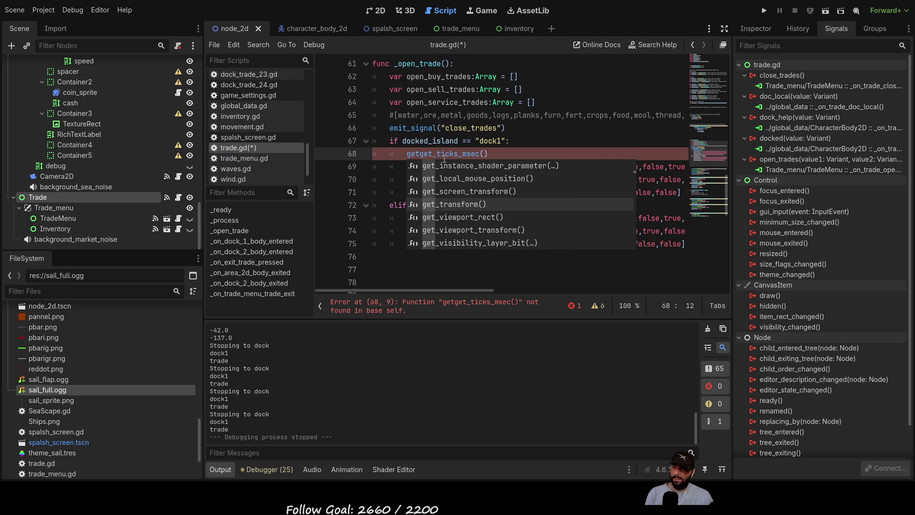
{"action": "key", "text": "Down"}
{"action": "key", "text": "Down"}
{"action": "key", "text": "Down"}
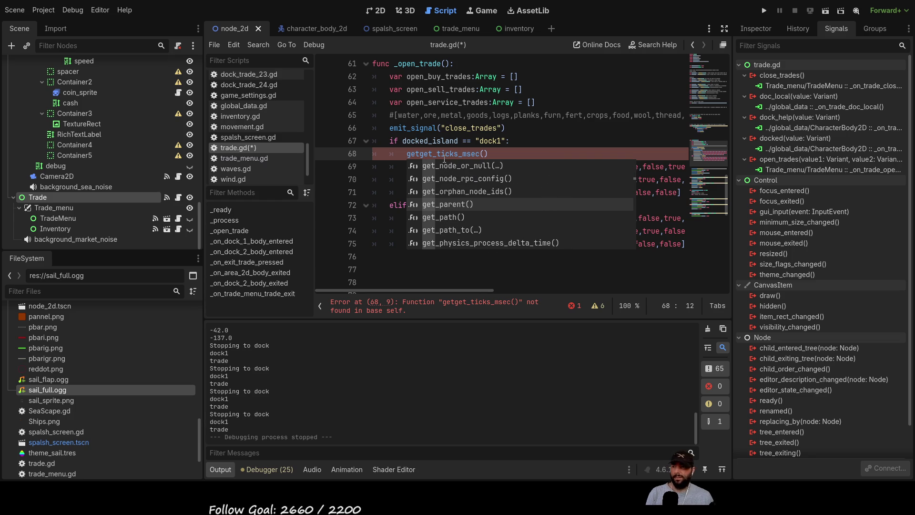
{"action": "key", "text": "Down"}
{"action": "key", "text": "Down"}
{"action": "key", "text": "Down"}
{"action": "key", "text": "Down"}
{"action": "key", "text": "Down"}
{"action": "key", "text": "Down"}
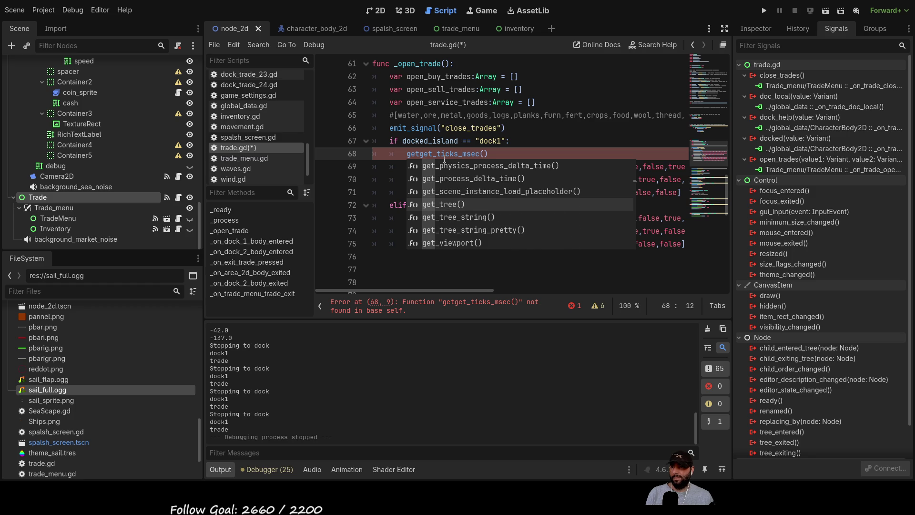
{"action": "key", "text": "Return"}
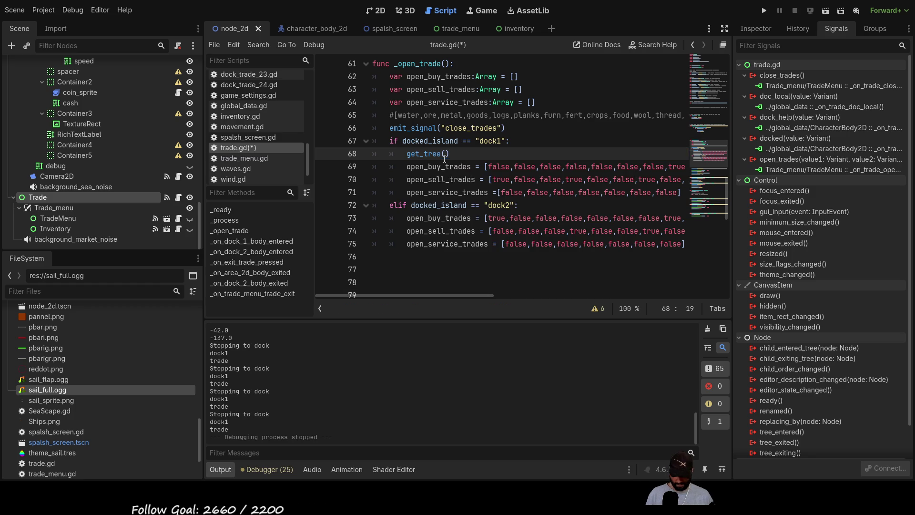
Chain create_timer onto get_tree() on line 68 using the autocomplete suggestion.
{"action": "type", "text": "."}
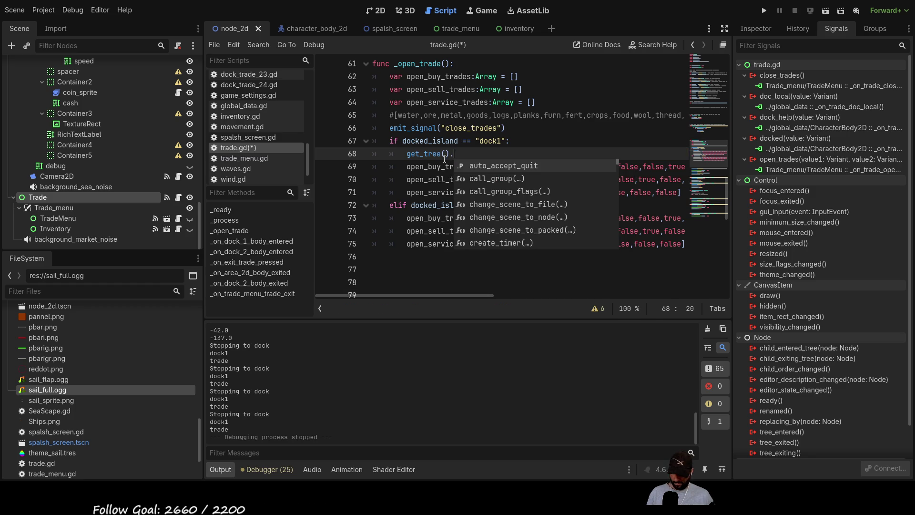
{"action": "type", "text": "get"}
{"action": "key", "text": "Down"}
{"action": "key", "text": "Down"}
{"action": "key", "text": "Down"}
{"action": "key", "text": "Down"}
{"action": "key", "text": "Down"}
{"action": "key", "text": "Down"}
{"action": "key", "text": "BackSpace"}
{"action": "key", "text": "BackSpace"}
{"action": "key", "text": "BackSpace"}
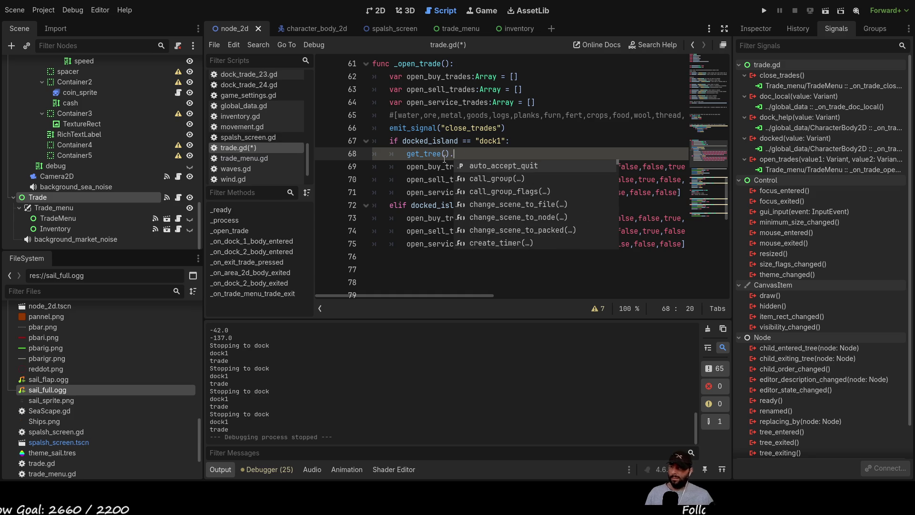
{"action": "type", "text": "time"}
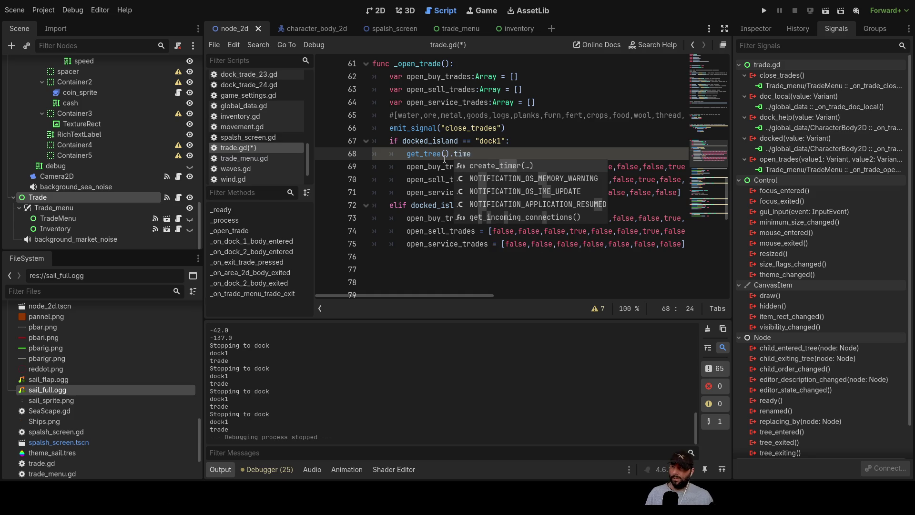
{"action": "key", "text": "Down"}
{"action": "key", "text": "Down"}
{"action": "key", "text": "Down"}
{"action": "key", "text": "Up"}
{"action": "key", "text": "Up"}
{"action": "key", "text": "Up"}
{"action": "key", "text": "Return"}
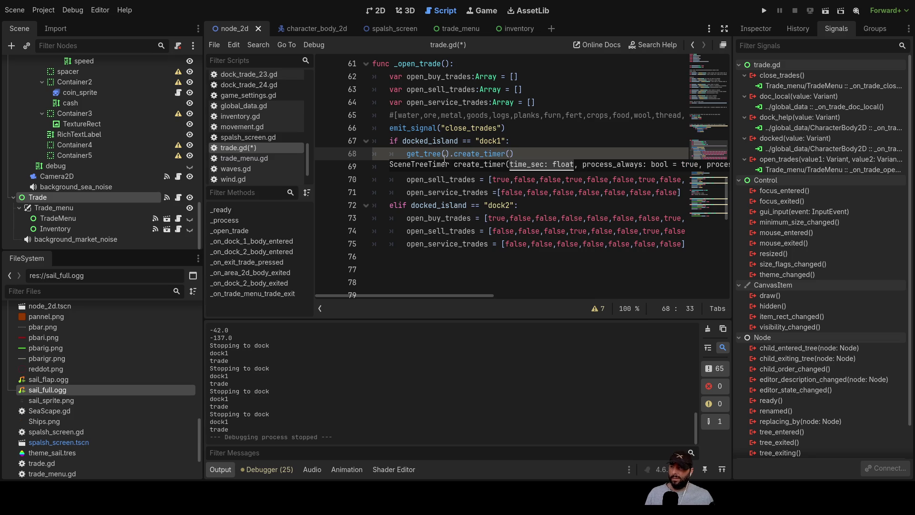
{"action": "left_click", "coordinate": [450, 153]}
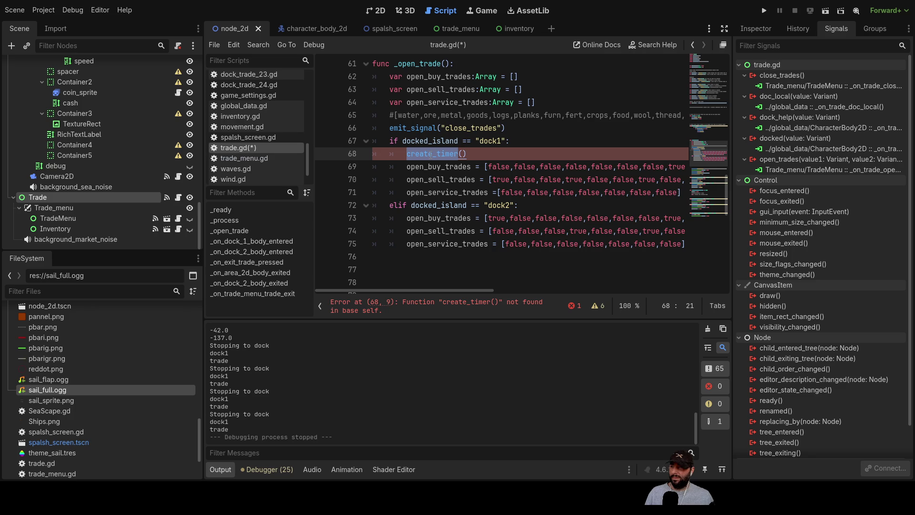
Delete the .create_timer() call and remove the now-empty line 68.
{"action": "left_click", "coordinate": [430, 155]}
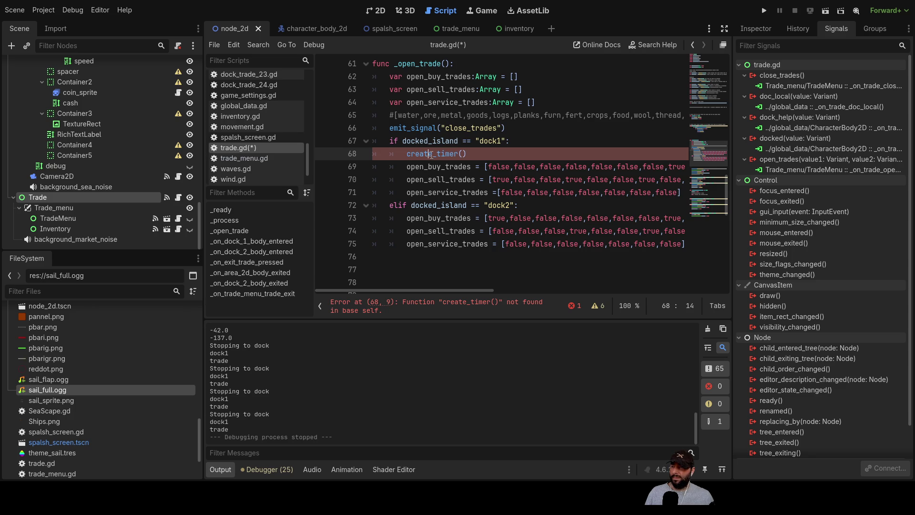
{"action": "left_click", "coordinate": [513, 153]}
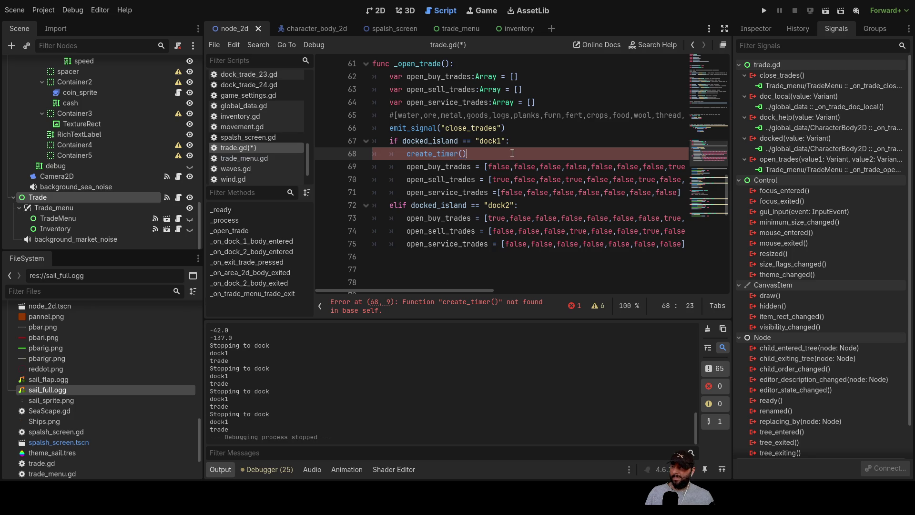
{"action": "double_click", "coordinate": [415, 153]}
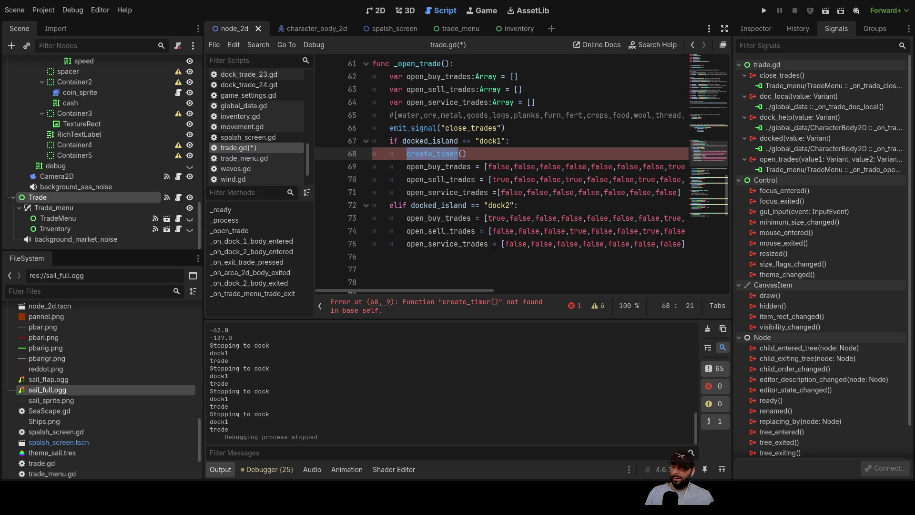
{"action": "left_click", "coordinate": [404, 154]}
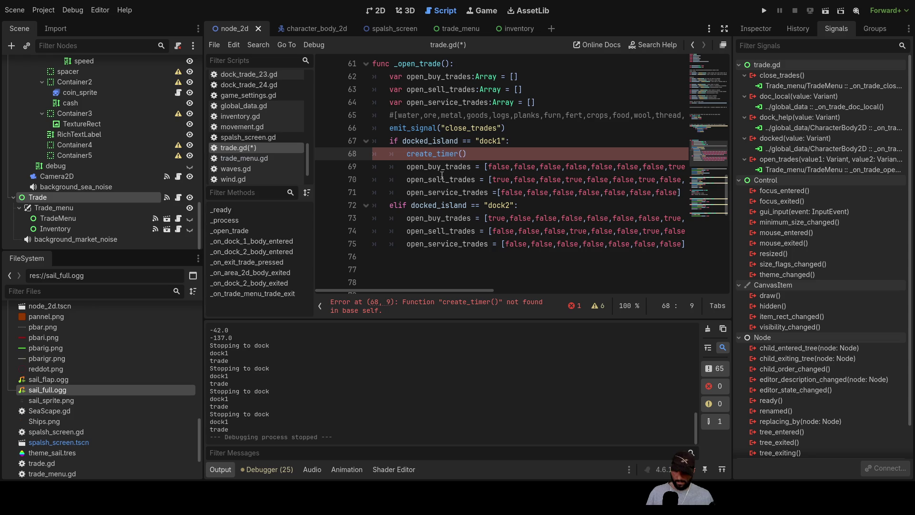
{"action": "type", "text": "."}
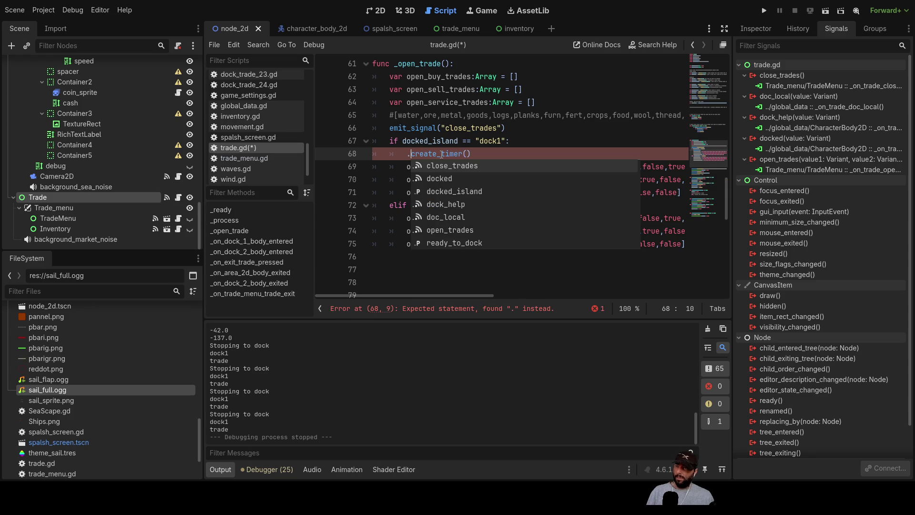
{"action": "left_click", "coordinate": [441, 154]}
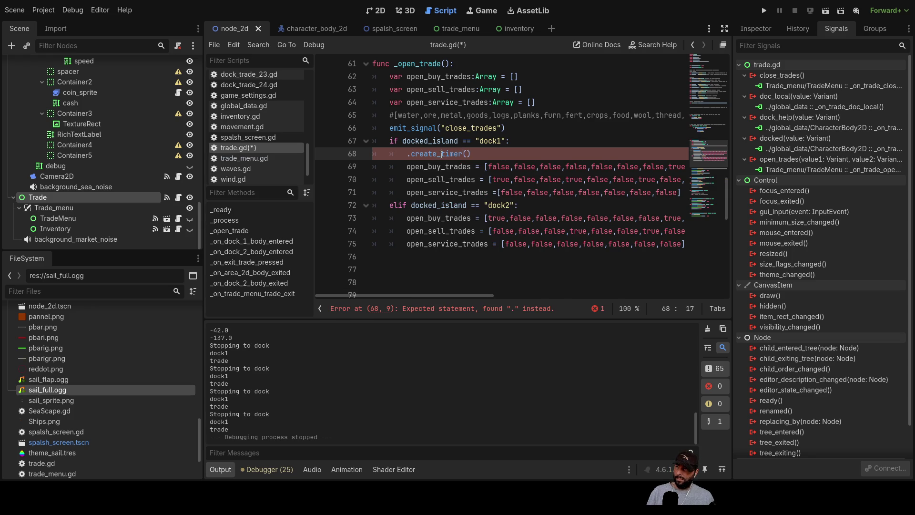
{"action": "double_click", "coordinate": [441, 154]}
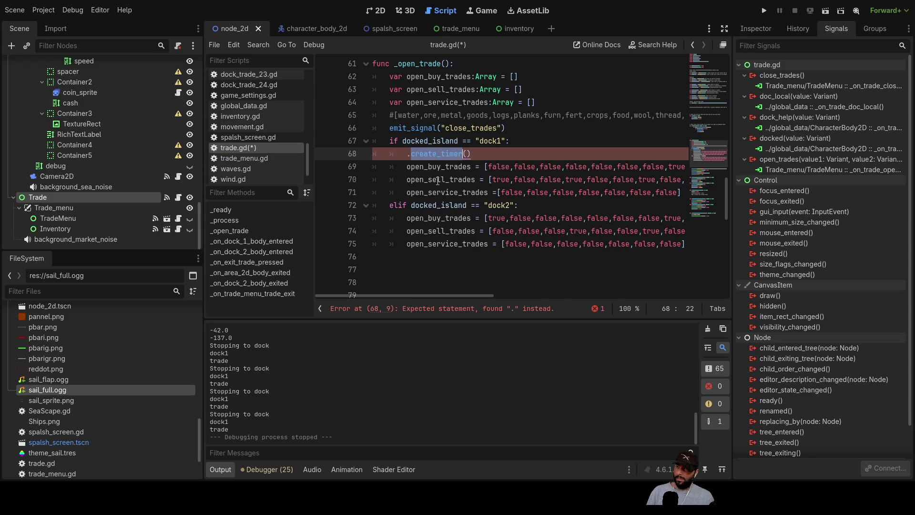
{"action": "left_click_drag", "start_coordinate": [470, 154], "coordinate": [407, 154]}
{"action": "key", "text": "BackSpace"}
{"action": "key", "text": "ctrl+shift+k"}
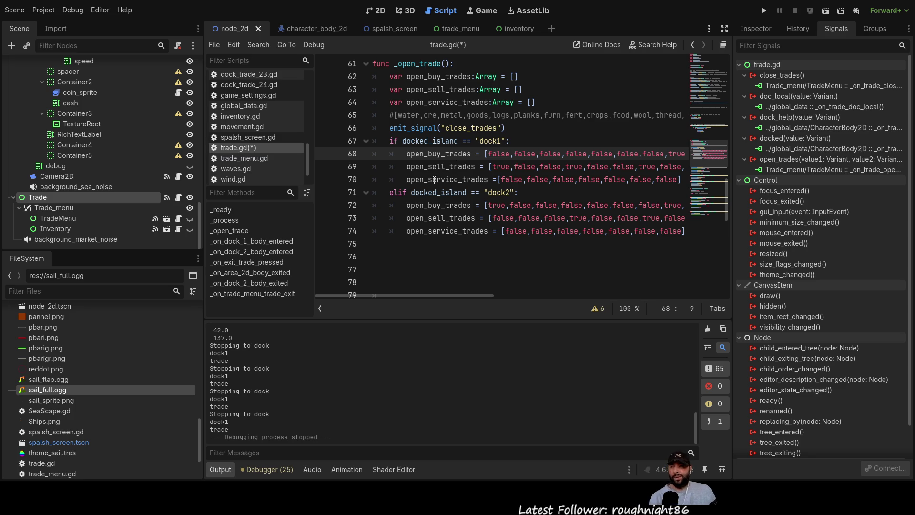
Insert a new line above open_buy_trades and enter Timer from the autocomplete list.
{"action": "key", "text": "Return"}
{"action": "key", "text": "Up"}
{"action": "type", "text": "tim"}
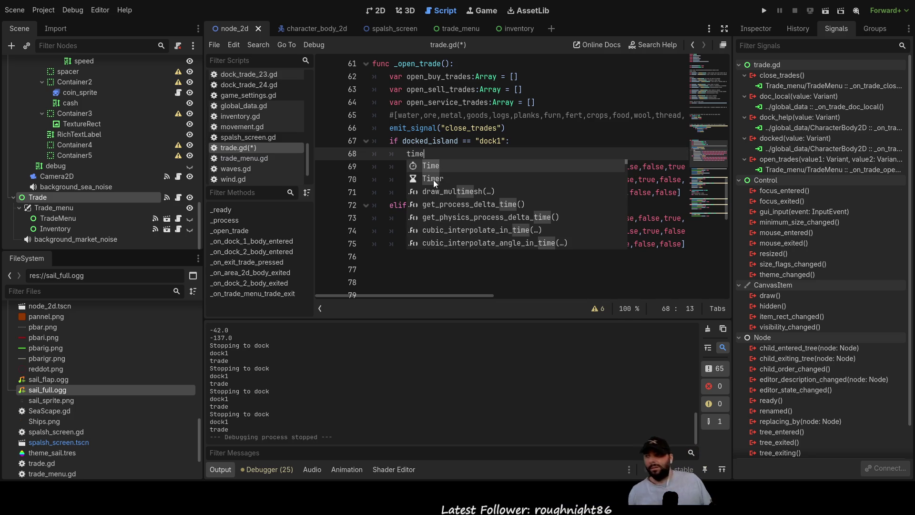
{"action": "type", "text": "e"}
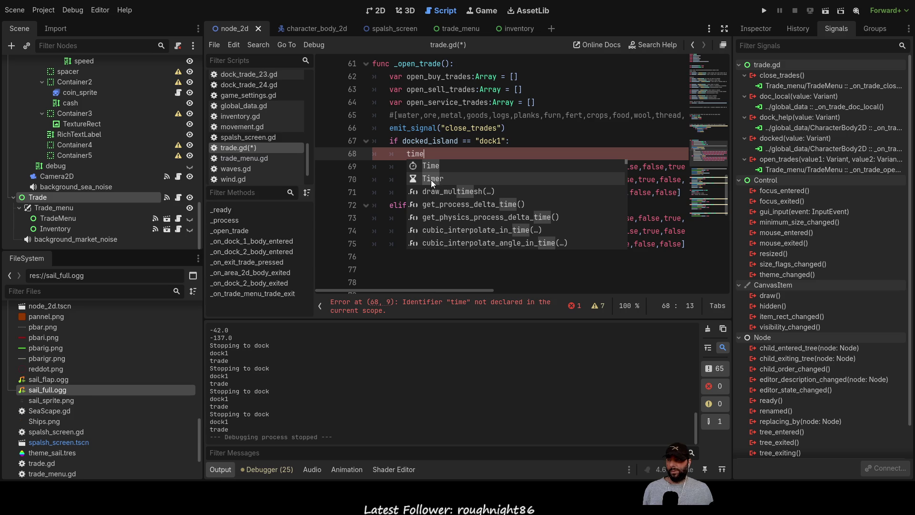
{"action": "left_click", "coordinate": [431, 179]}
{"action": "left_click", "coordinate": [420, 153]}
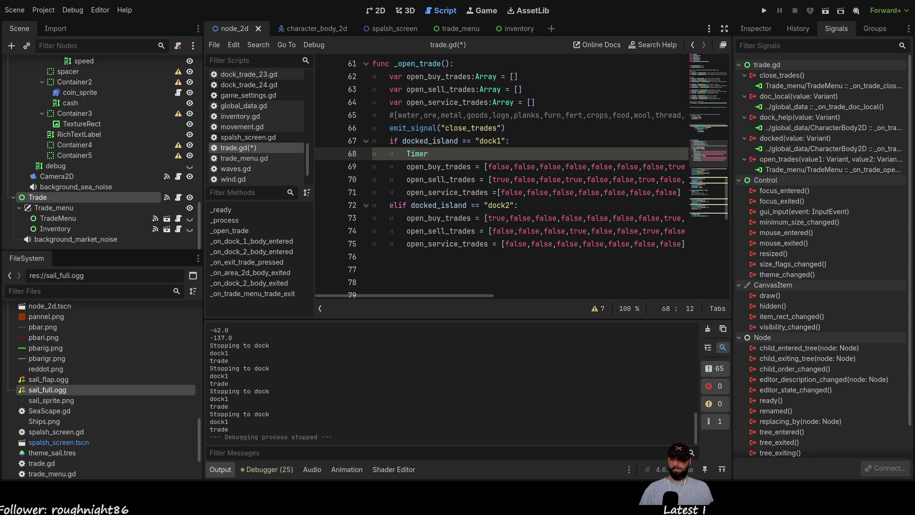
{"action": "scroll", "coordinate": [442, 204], "scroll_direction": "up", "scroll_amount": 1}
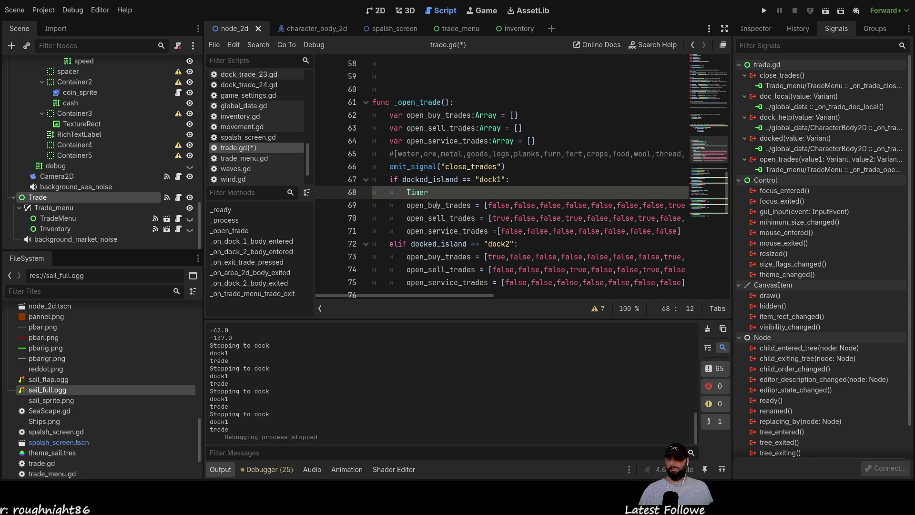
{"action": "key", "text": "Home"}
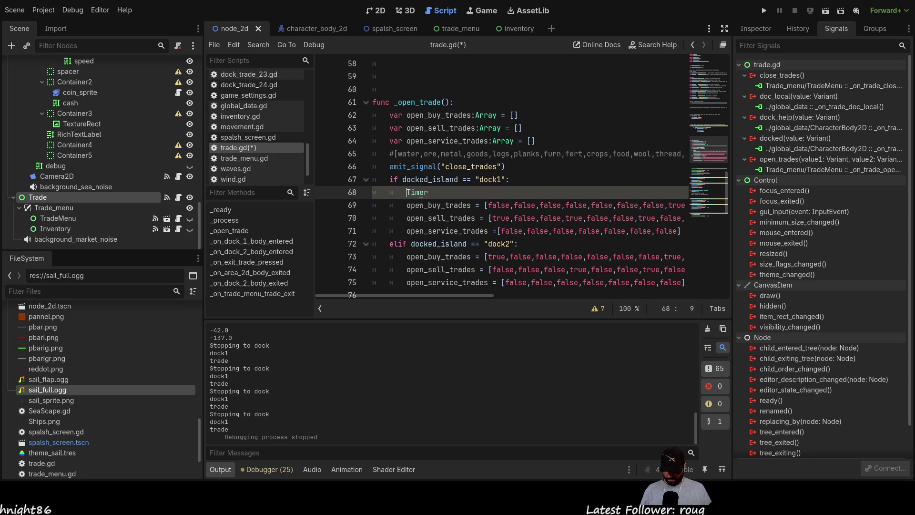
Replace Timer with get_tree() and start chaining '.tim' onto it.
{"action": "type", "text": "get"}
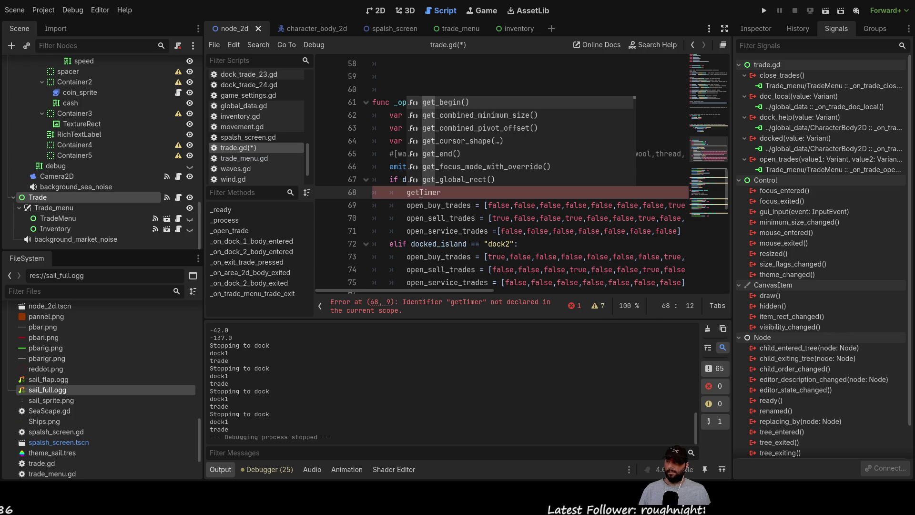
{"action": "type", "text": "_tree"}
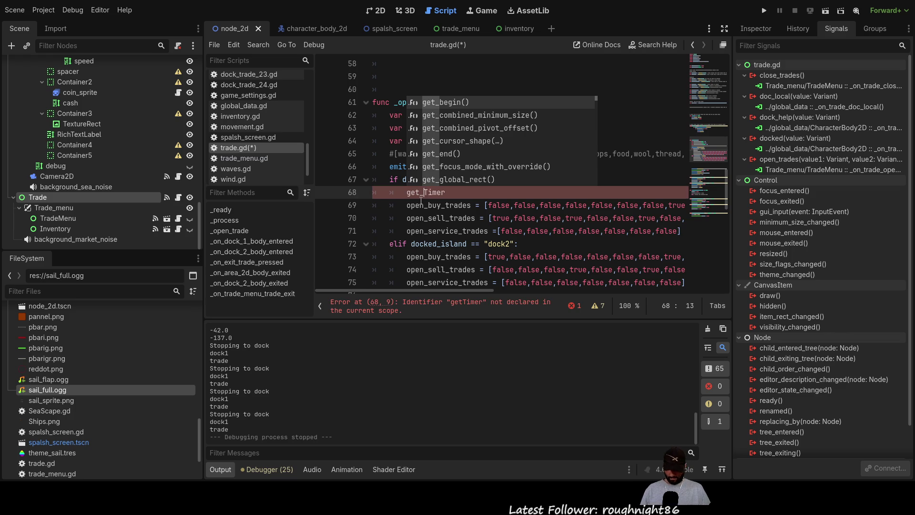
{"action": "key", "text": "Down"}
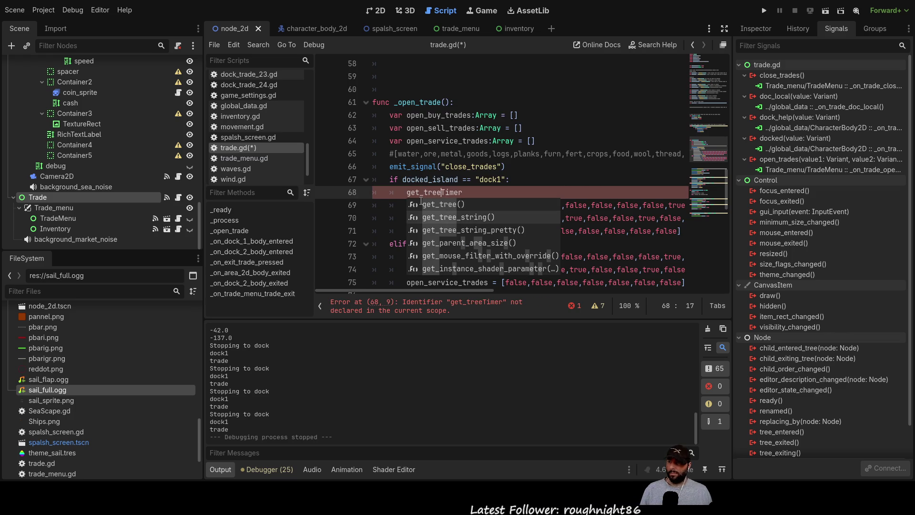
{"action": "key", "text": "Up"}
{"action": "key", "text": "Tab"}
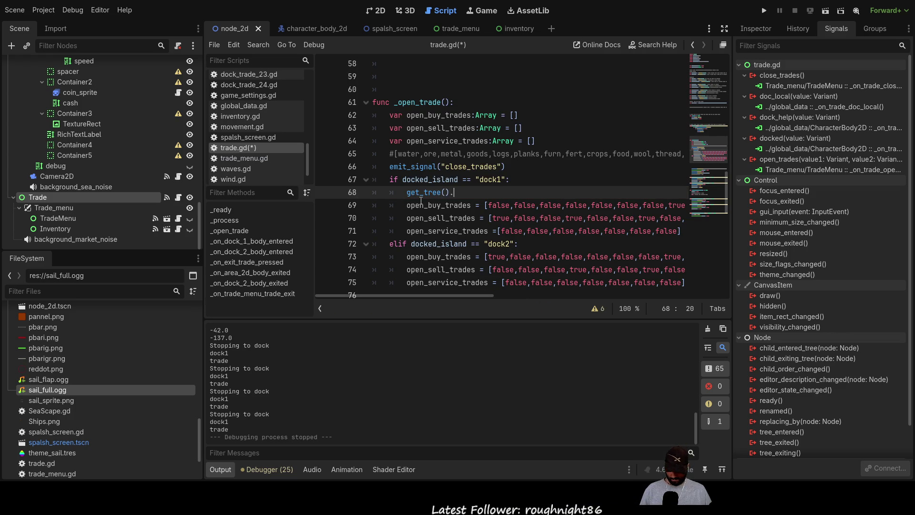
{"action": "type", "text": ".tim"}
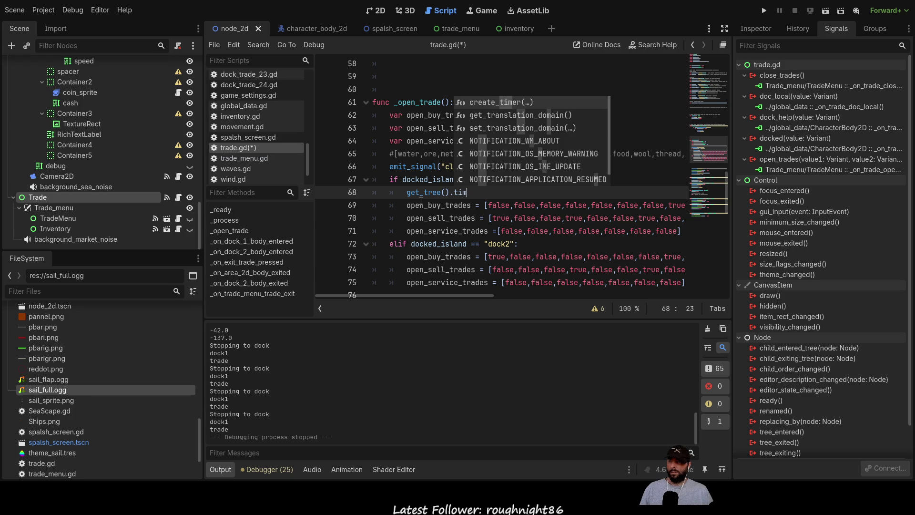
{"action": "type", "text": "m"}
{"action": "key", "text": "BackSpace"}
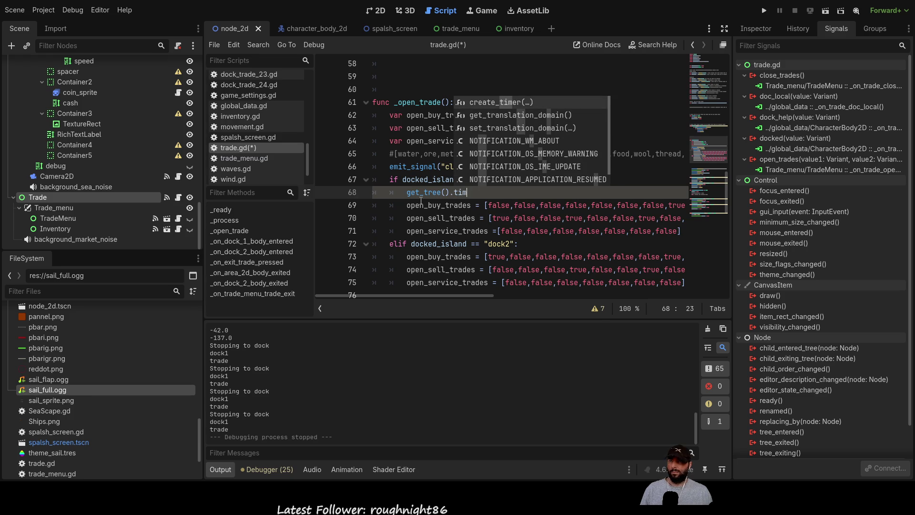
Complete line 68 as get_tree().create_timer(30) from autocomplete with a 30-second duration.
{"action": "key", "text": "Return"}
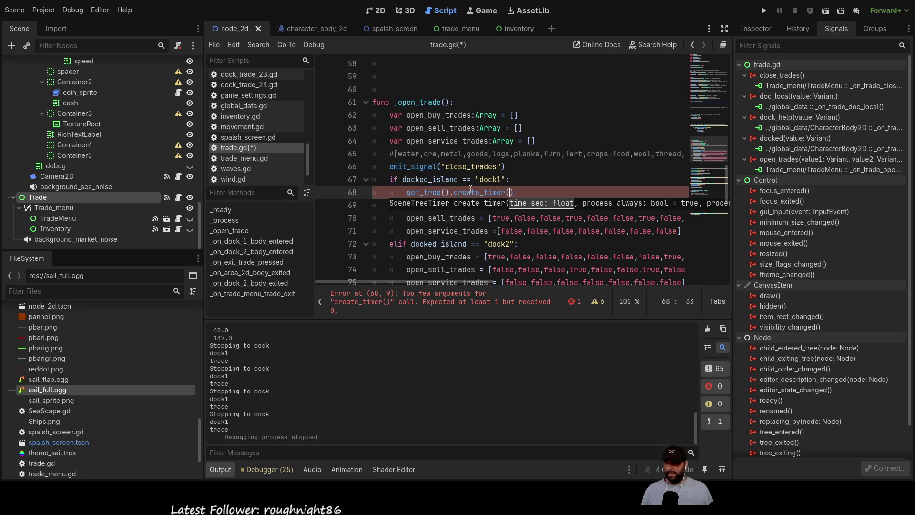
{"action": "type", "text": "30"}
{"action": "key", "text": "Left"}
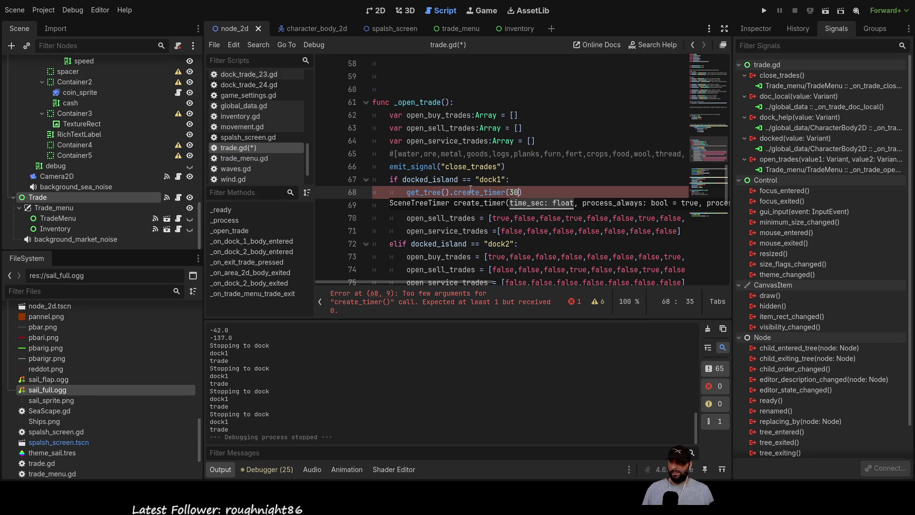
{"action": "key", "text": "Home"}
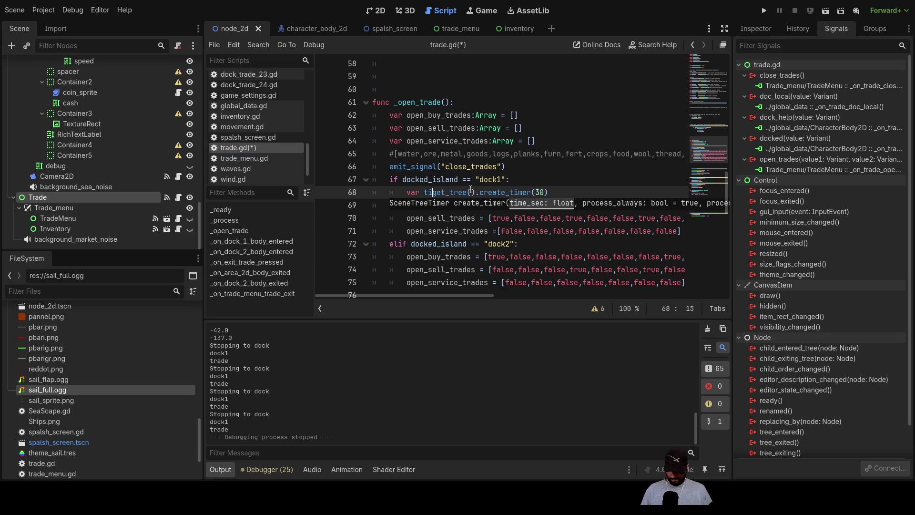
Store the timer in a variable so line 68 reads var d_time = get_tree().create_timer(30).
{"action": "key", "text": "Escape"}
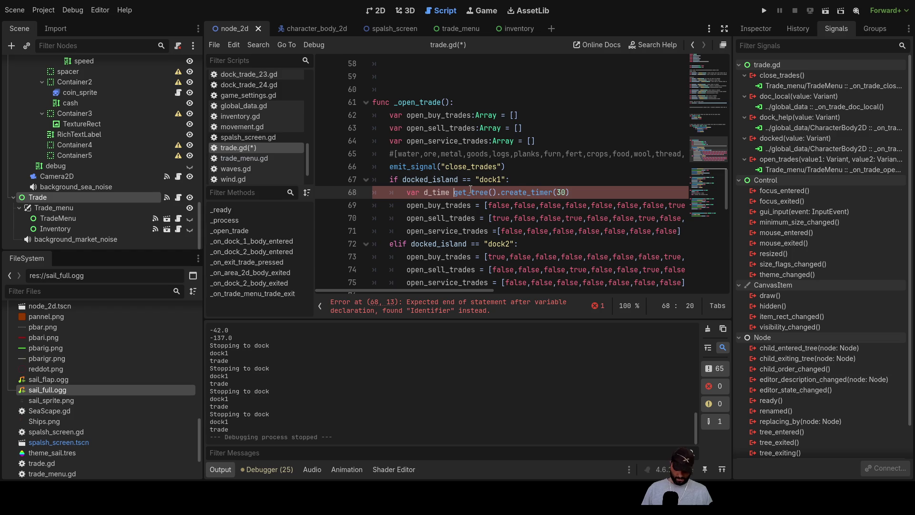
{"action": "key", "text": "ctrl+space"}
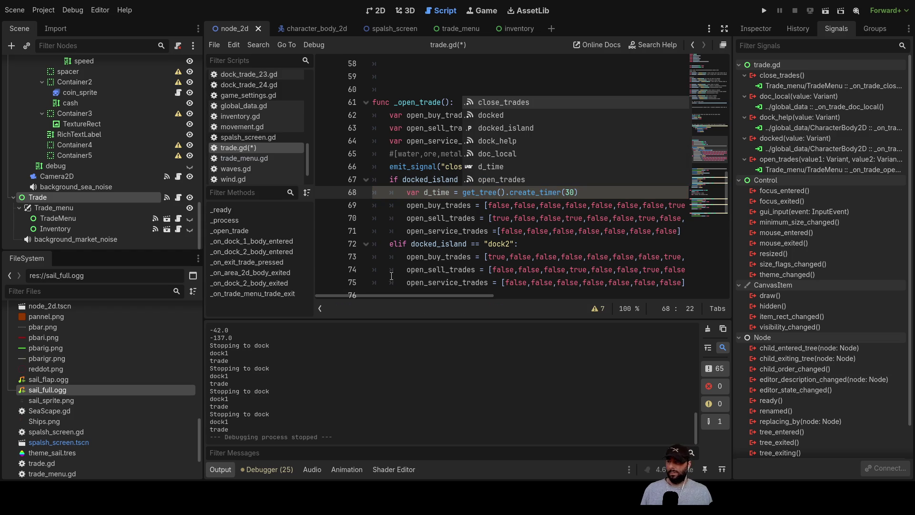
{"action": "key", "text": "Escape"}
{"action": "key", "text": "Down"}
{"action": "key", "text": "Home"}
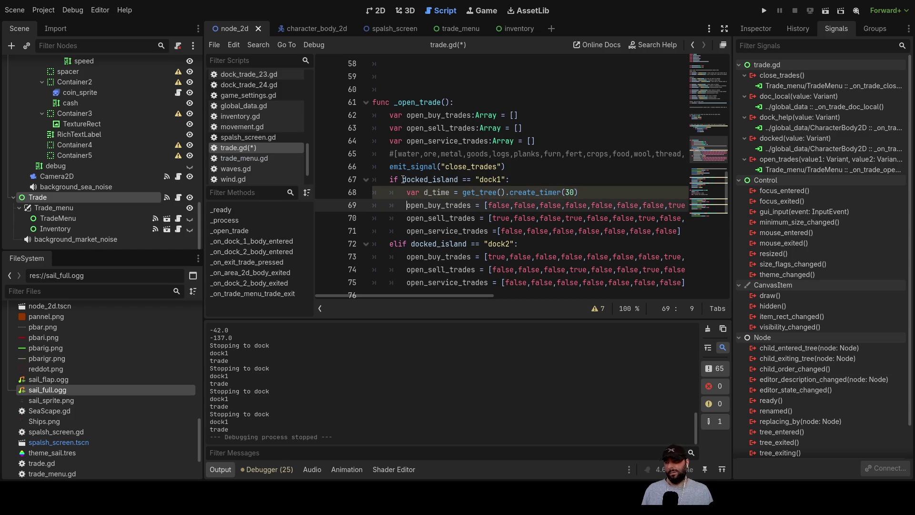
{"action": "scroll", "coordinate": [406, 101], "scroll_direction": "down", "scroll_amount": 2}
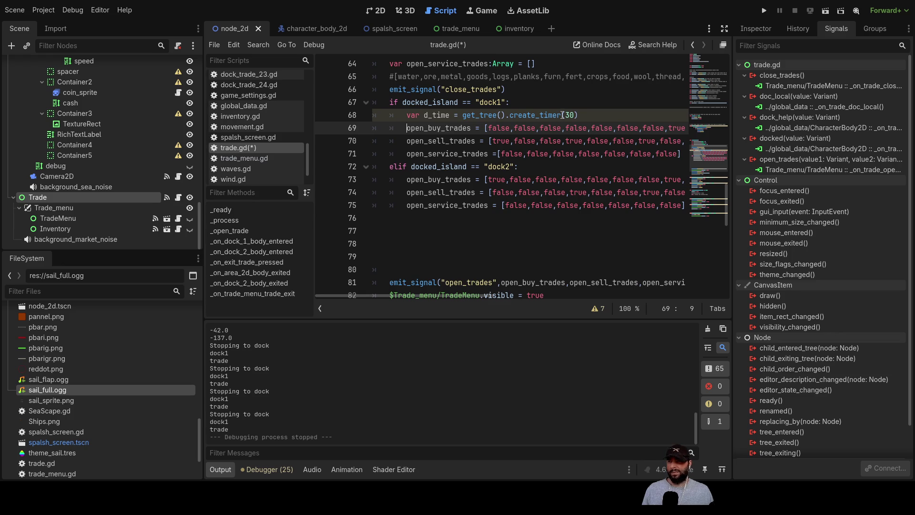
{"action": "double_click", "coordinate": [434, 115]}
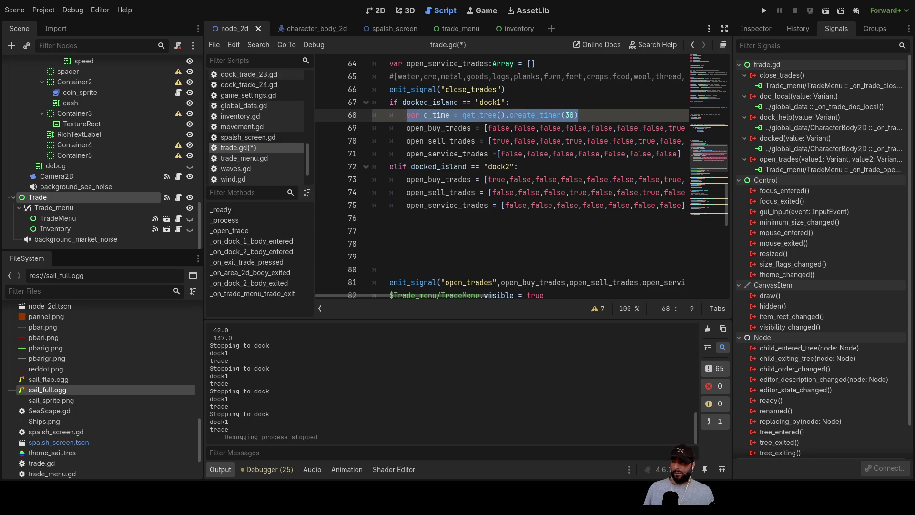
{"action": "scroll", "coordinate": [475, 164], "scroll_direction": "up", "scroll_amount": 20}
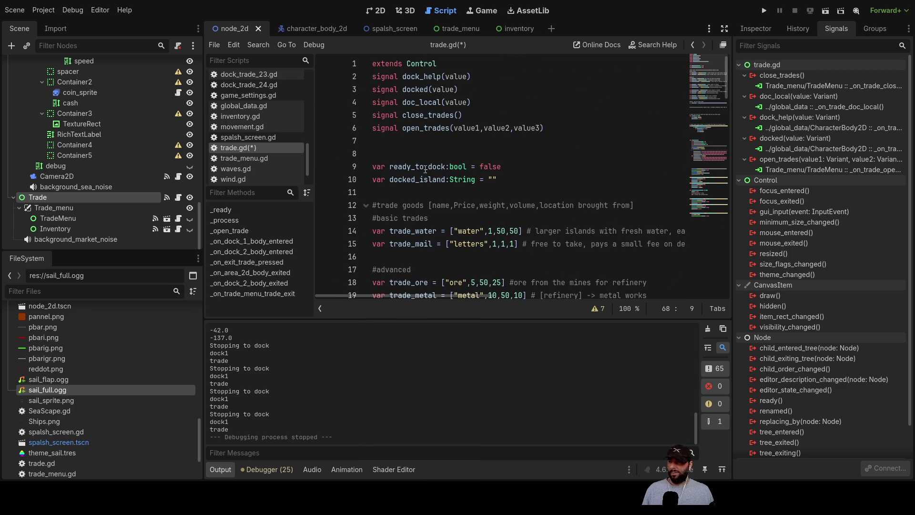
{"action": "left_click", "coordinate": [383, 142]}
{"action": "key", "text": "Return"}
{"action": "type", "text": "var d_time = get_tree().create_timer(30)"}
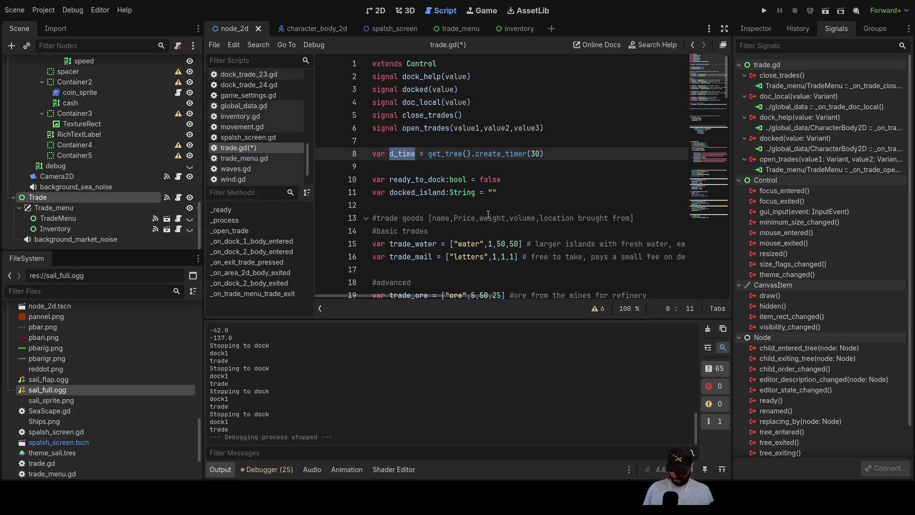
{"action": "scroll", "coordinate": [485, 210], "scroll_direction": "down", "scroll_amount": 20}
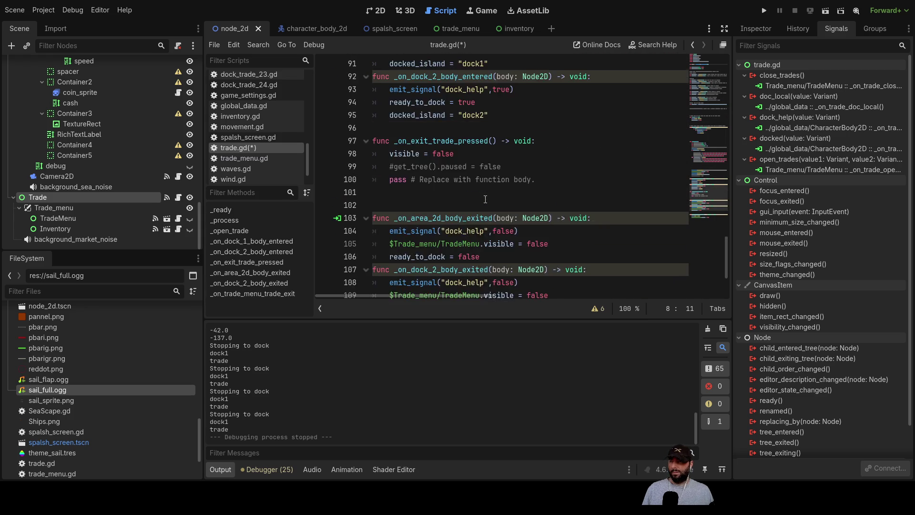
{"action": "scroll", "coordinate": [483, 198], "scroll_direction": "down", "scroll_amount": 5}
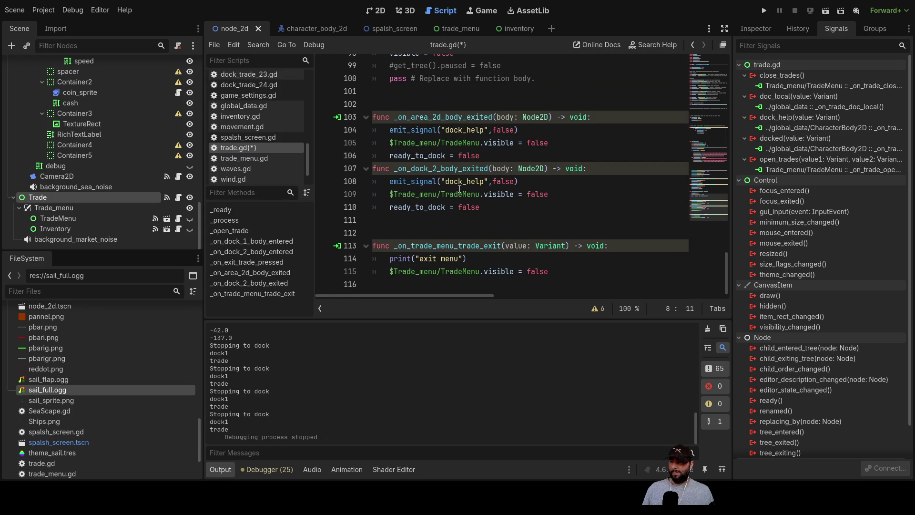
{"action": "scroll", "coordinate": [459, 189], "scroll_direction": "up", "scroll_amount": 10}
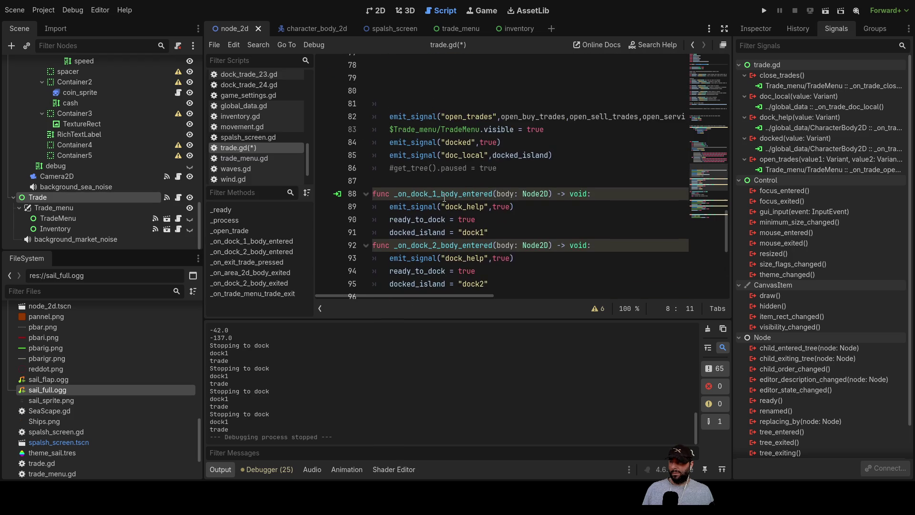
{"action": "scroll", "coordinate": [444, 197], "scroll_direction": "up", "scroll_amount": 1}
{"action": "scroll", "coordinate": [444, 197], "scroll_direction": "down", "scroll_amount": 4}
{"action": "scroll", "coordinate": [487, 211], "scroll_direction": "up", "scroll_amount": 5}
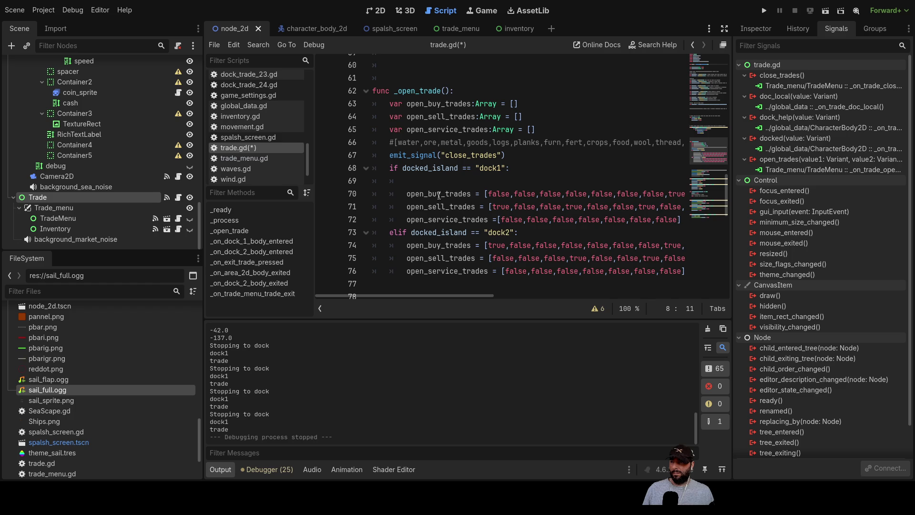
Type a bare d_time reference on empty line 69 inside the dock1 branch.
{"action": "left_click", "coordinate": [447, 181]}
{"action": "type", "text": "d_time"}
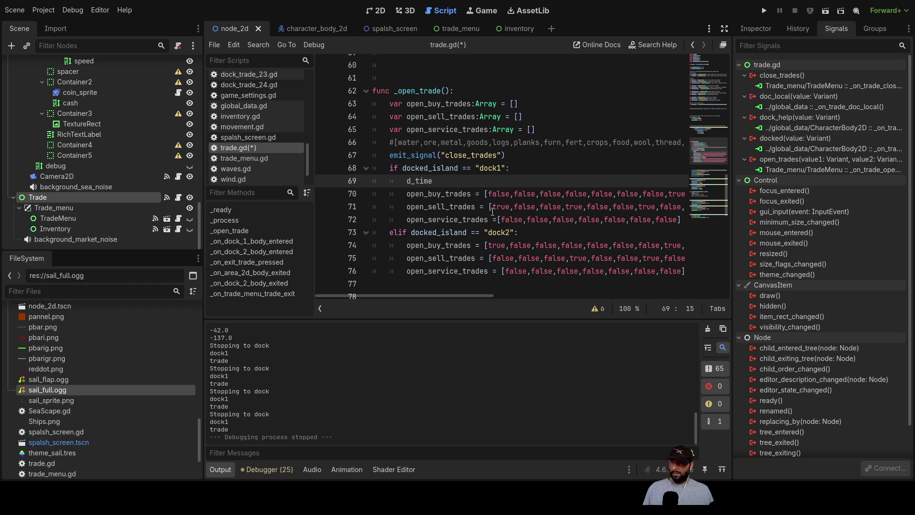
{"action": "scroll", "coordinate": [498, 201], "scroll_direction": "up", "scroll_amount": 2}
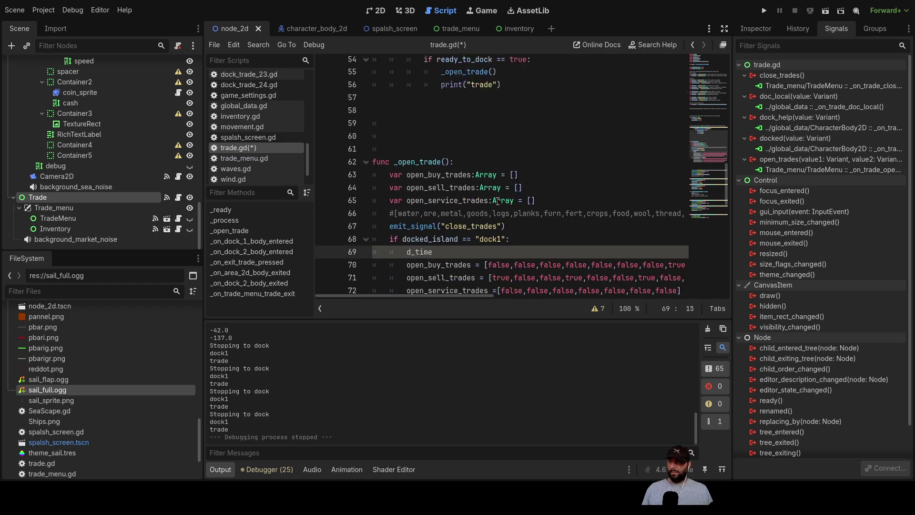
{"action": "scroll", "coordinate": [499, 201], "scroll_direction": "up", "scroll_amount": 15}
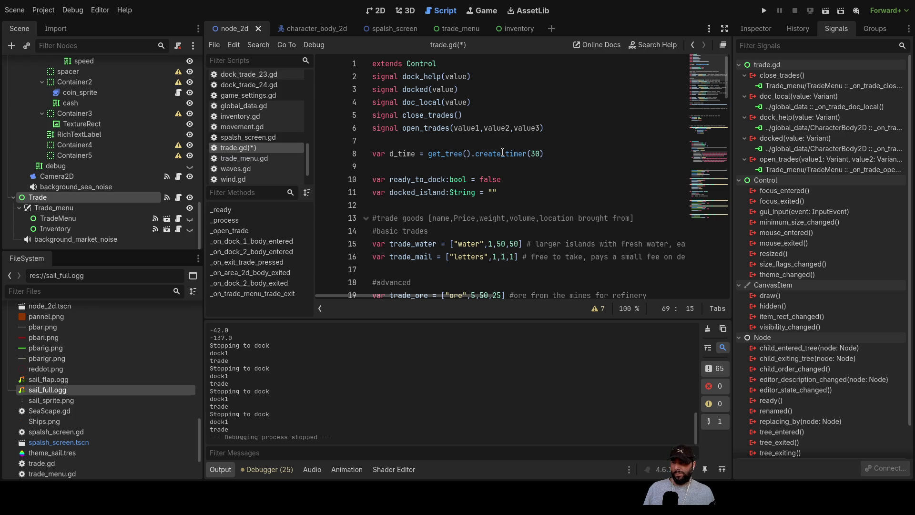
{"action": "scroll", "coordinate": [502, 153], "scroll_direction": "down", "scroll_amount": 20}
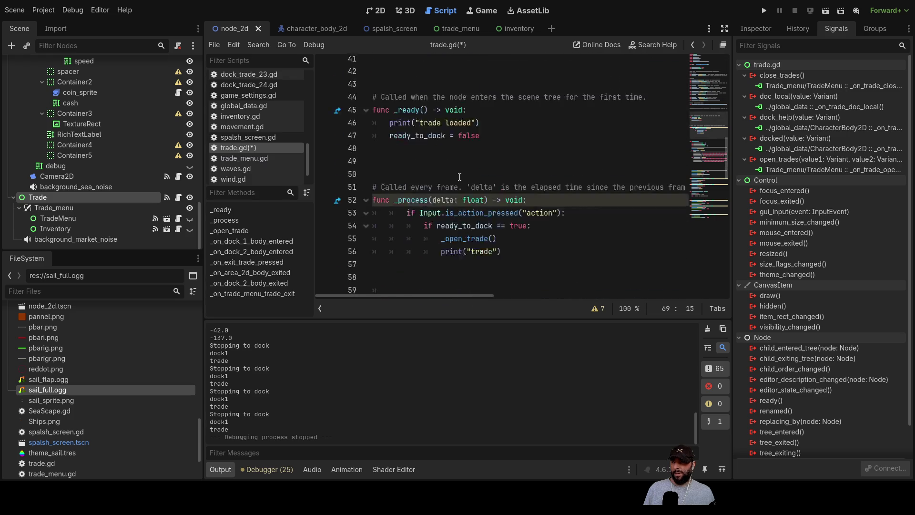
{"action": "scroll", "coordinate": [465, 180], "scroll_direction": "down", "scroll_amount": 5}
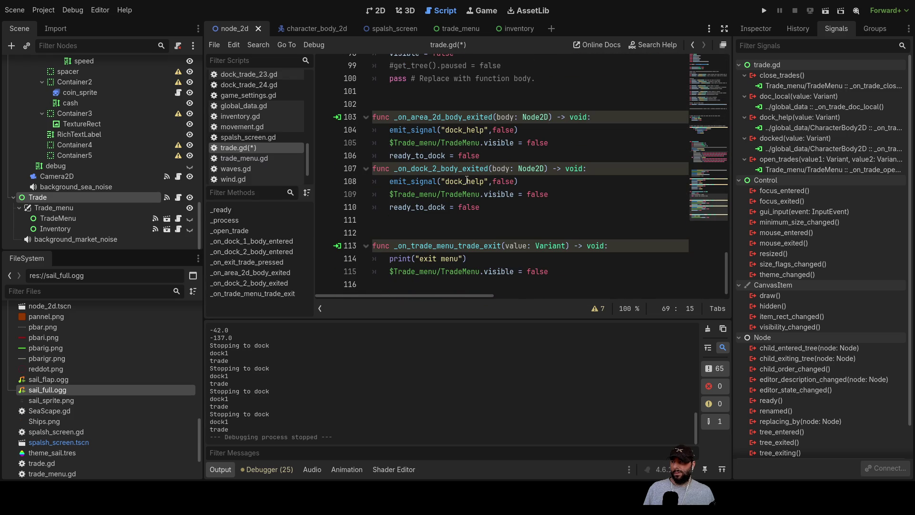
{"action": "scroll", "coordinate": [459, 190], "scroll_direction": "up", "scroll_amount": 5}
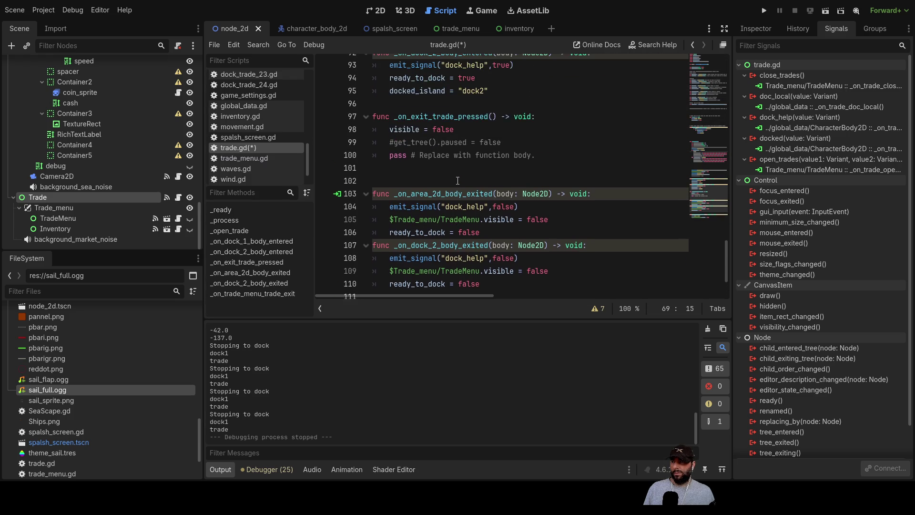
{"action": "scroll", "coordinate": [459, 176], "scroll_direction": "up", "scroll_amount": 8}
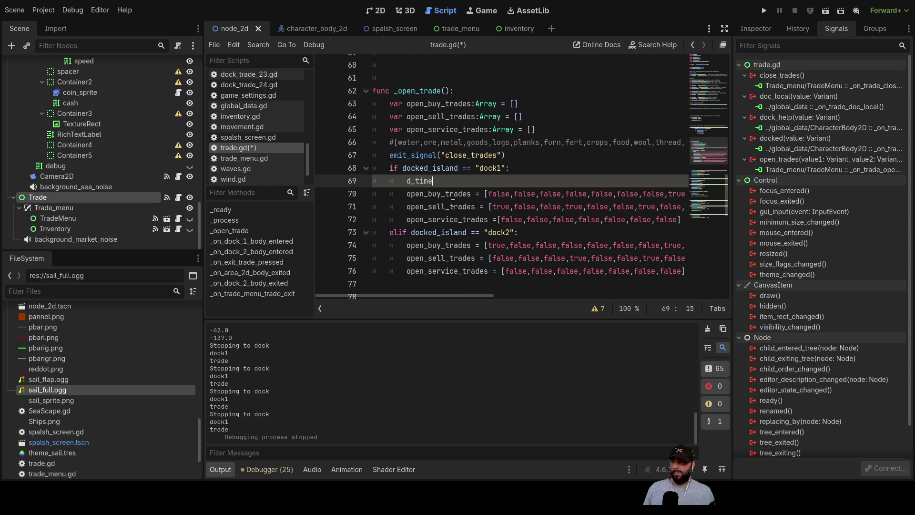
Review the code around the d_time line, then place the caret at the end of _process.
{"action": "left_click", "coordinate": [476, 221]}
{"action": "left_click", "coordinate": [435, 180]}
{"action": "scroll", "coordinate": [434, 181], "scroll_direction": "down", "scroll_amount": 5}
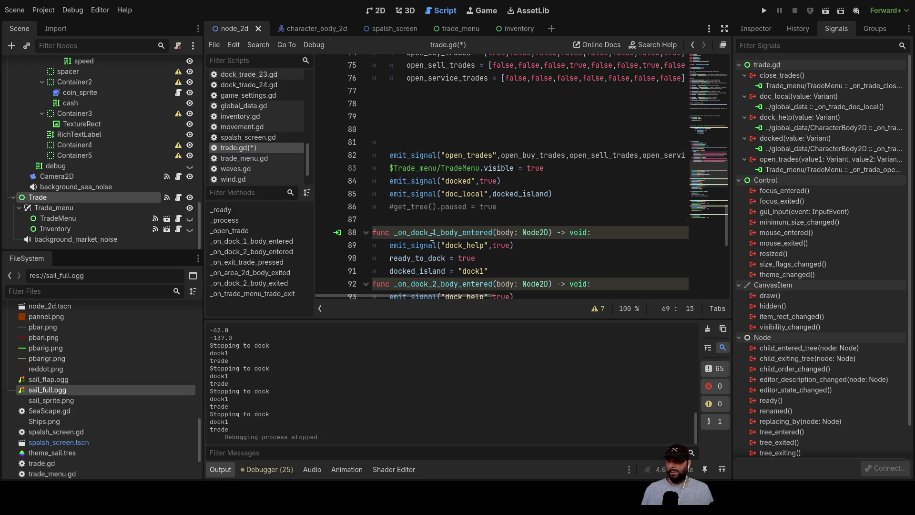
{"action": "scroll", "coordinate": [424, 245], "scroll_direction": "up", "scroll_amount": 4}
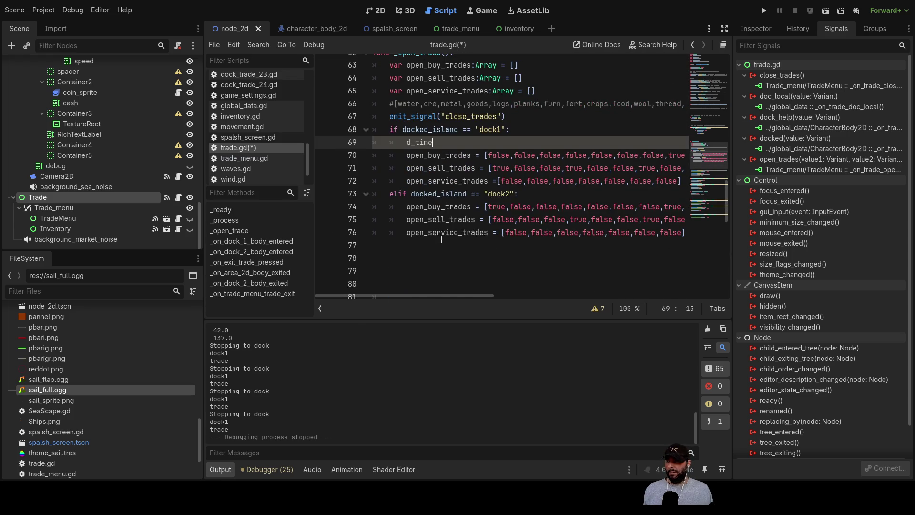
{"action": "scroll", "coordinate": [441, 239], "scroll_direction": "up", "scroll_amount": 3}
{"action": "scroll", "coordinate": [412, 161], "scroll_direction": "up", "scroll_amount": 4}
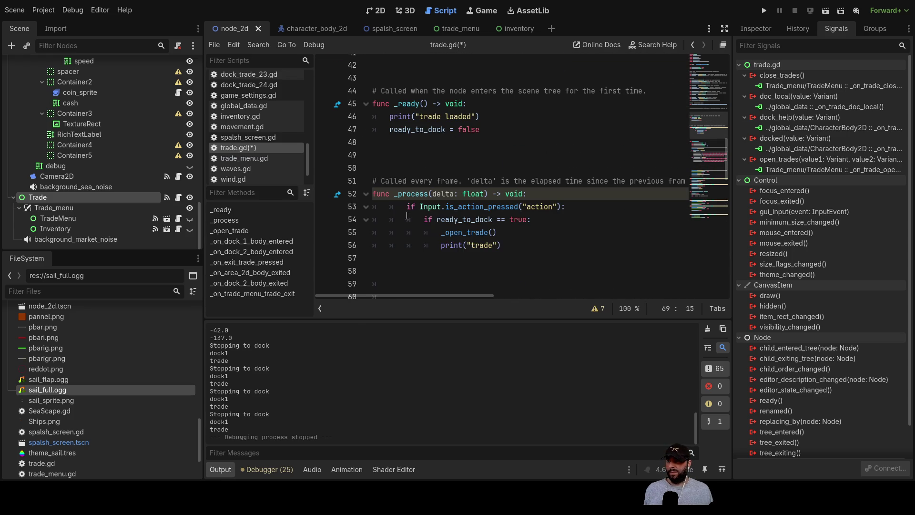
{"action": "scroll", "coordinate": [418, 204], "scroll_direction": "down", "scroll_amount": 3}
{"action": "left_click", "coordinate": [407, 142]}
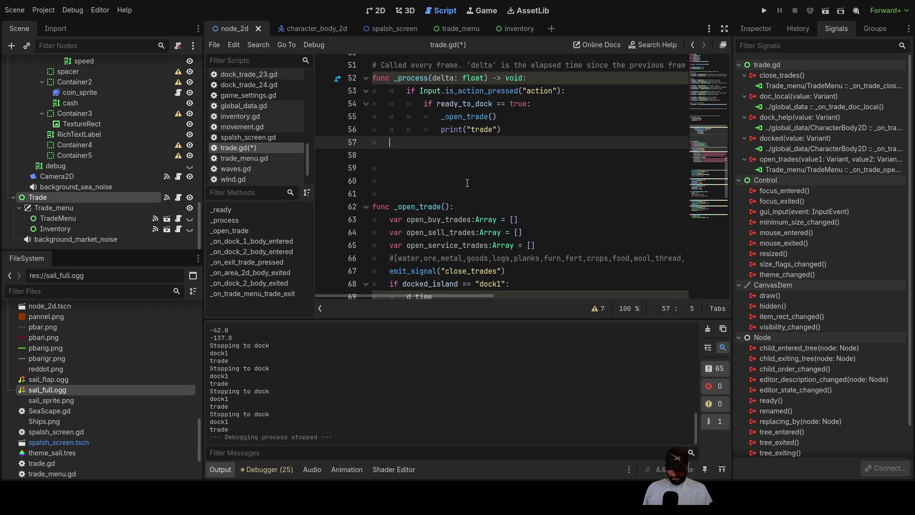
Type print(d_time.time_left) on the new line closing _process.
{"action": "type", "text": "print"}
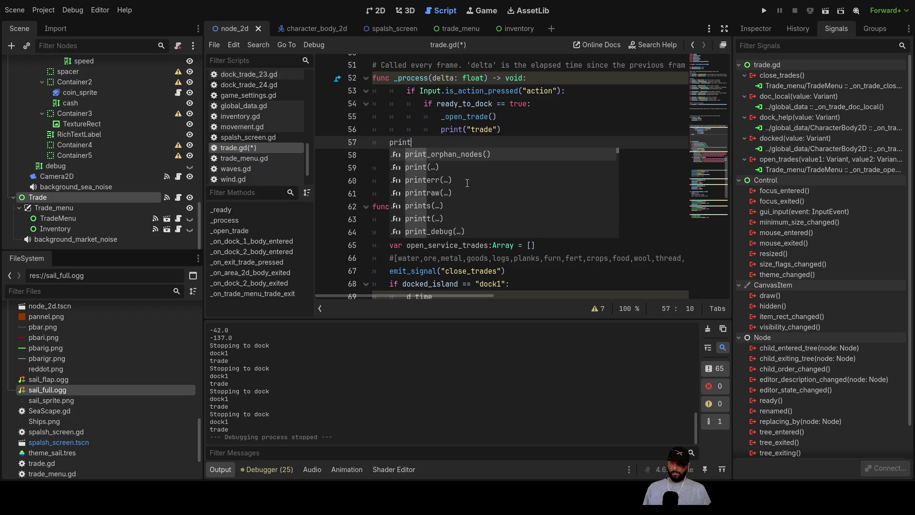
{"action": "type", "text": "()"}
{"action": "scroll", "coordinate": [467, 183], "scroll_direction": "up", "scroll_amount": 15}
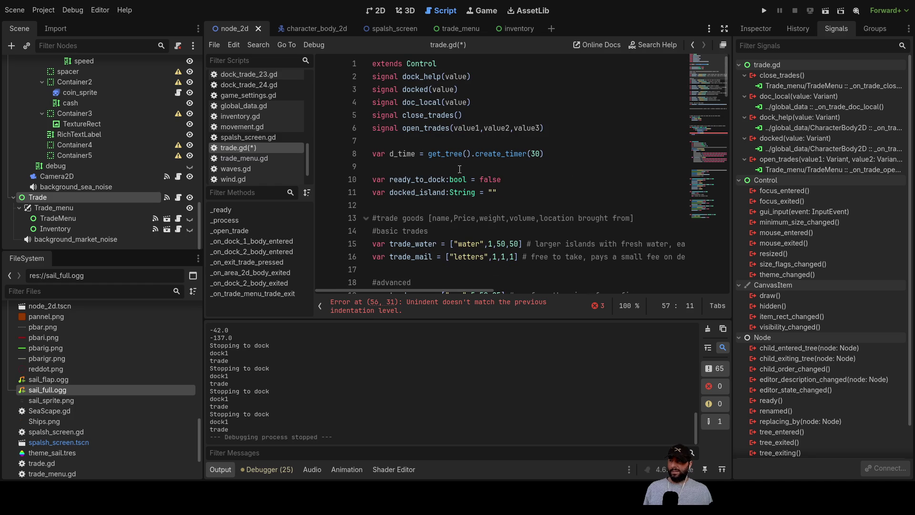
{"action": "scroll", "coordinate": [459, 169], "scroll_direction": "down", "scroll_amount": 13}
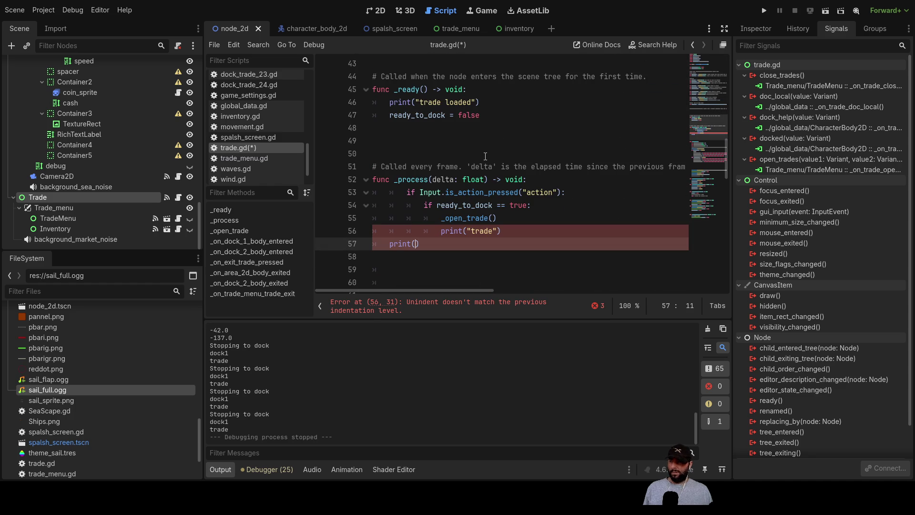
{"action": "type", "text": "d_"}
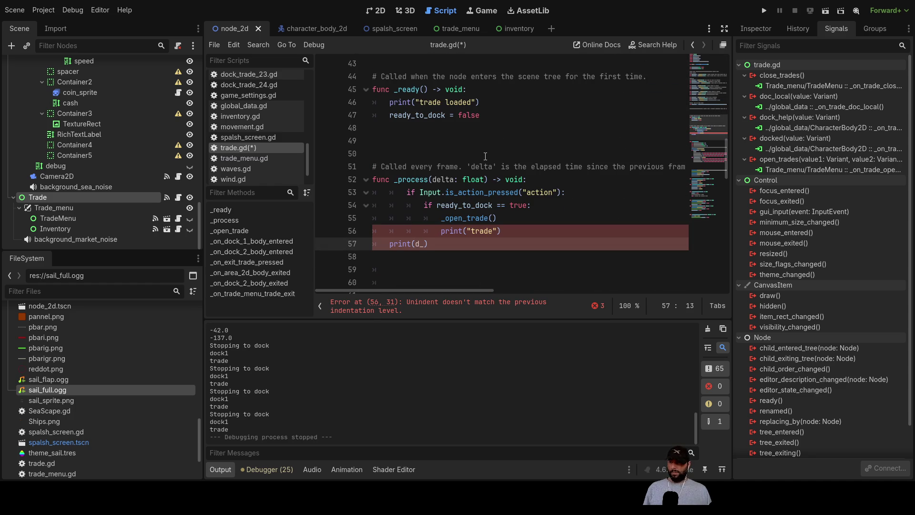
{"action": "type", "text": "time.time_left"}
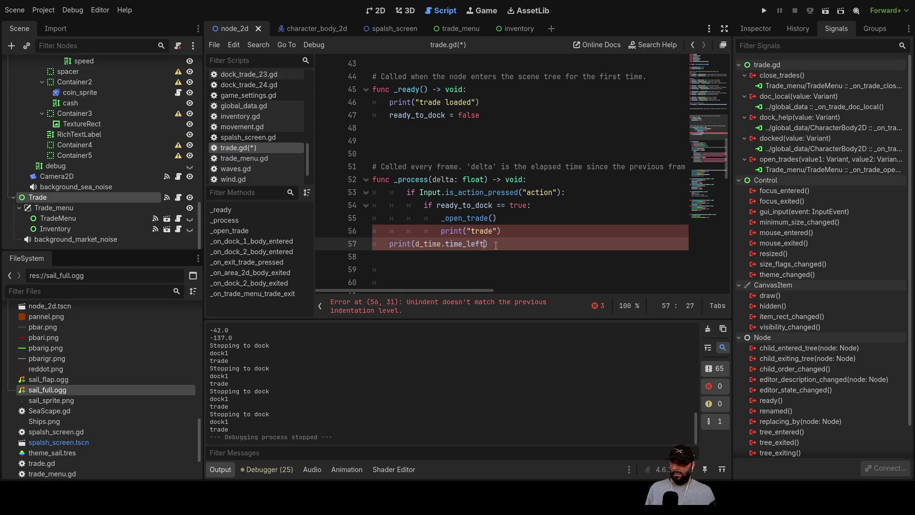
Try adjusting line 57's indentation, then delete the misindented print(d_time.time_left) statement.
{"action": "key", "text": "Up"}
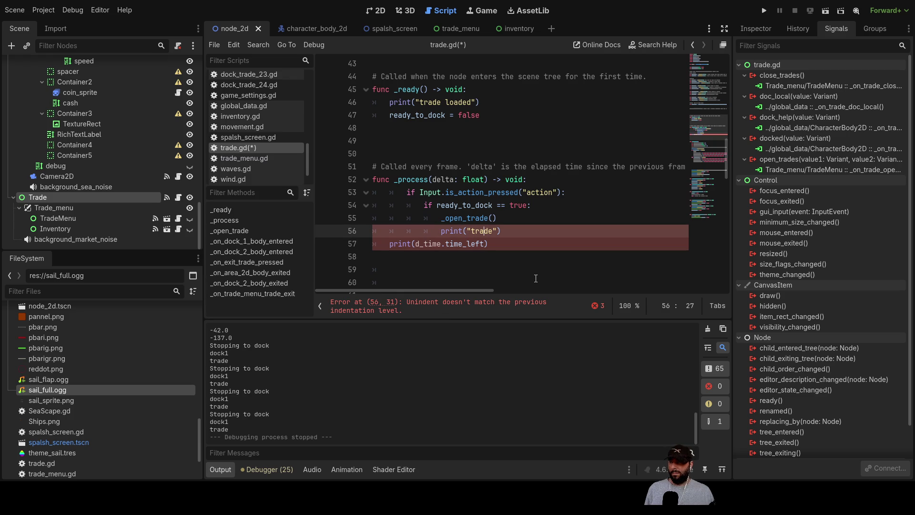
{"action": "key", "text": "Up"}
{"action": "key", "text": "Up"}
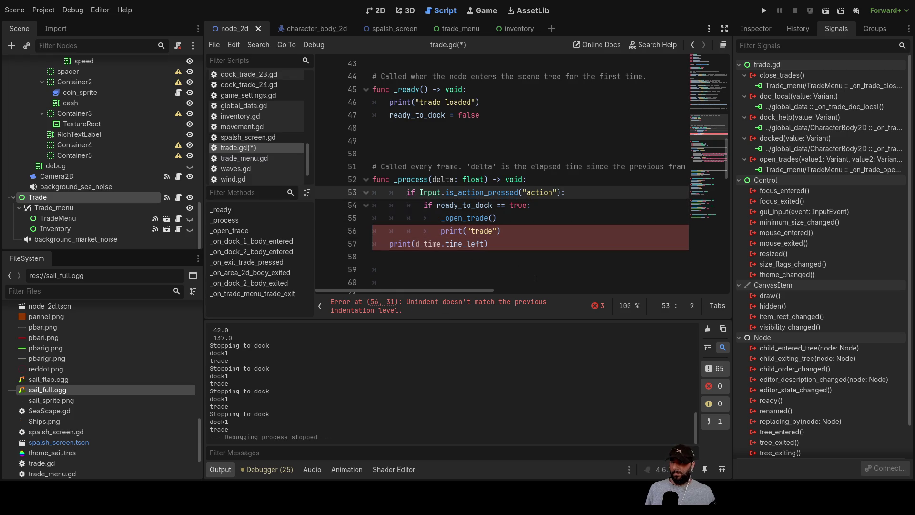
{"action": "key", "text": "Down"}
{"action": "key", "text": "Down"}
{"action": "key", "text": "Down"}
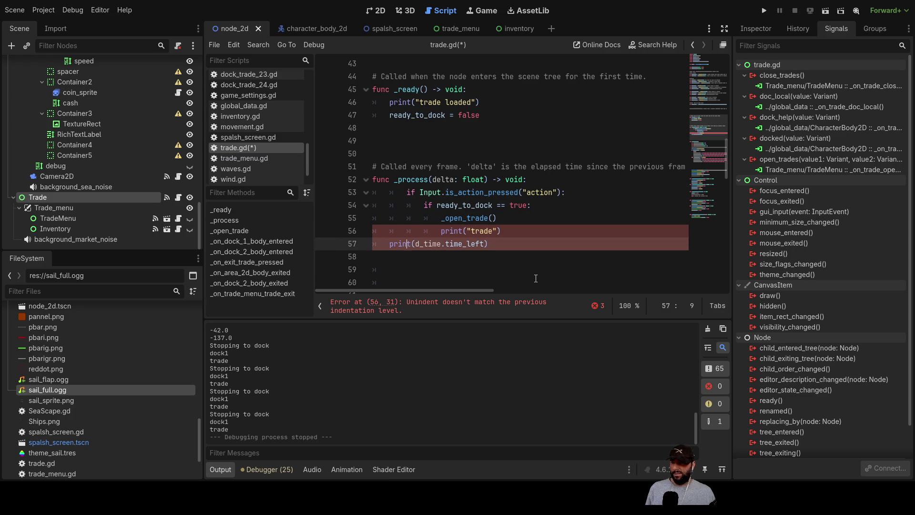
{"action": "key", "text": "Left"}
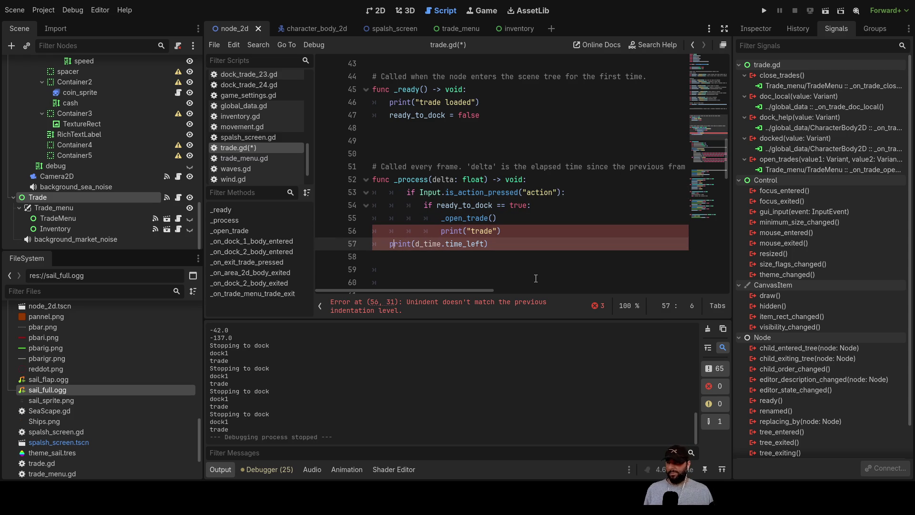
{"action": "key", "text": "BackSpace"}
{"action": "key", "text": "Tab"}
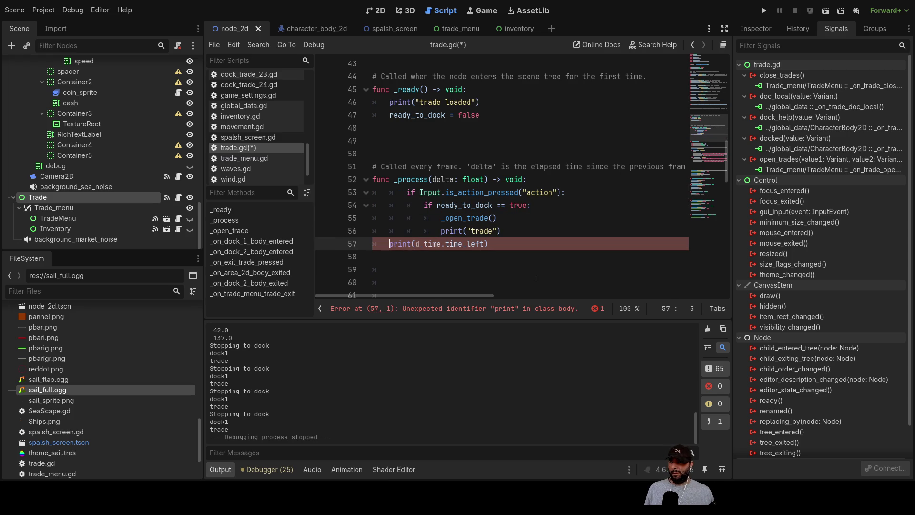
{"action": "key", "text": "Up"}
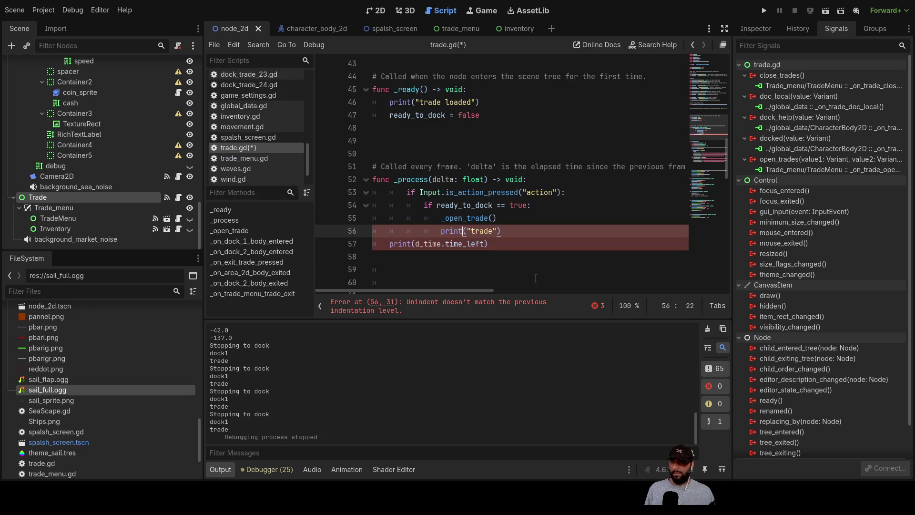
{"action": "key", "text": "Up"}
{"action": "key", "text": "Up"}
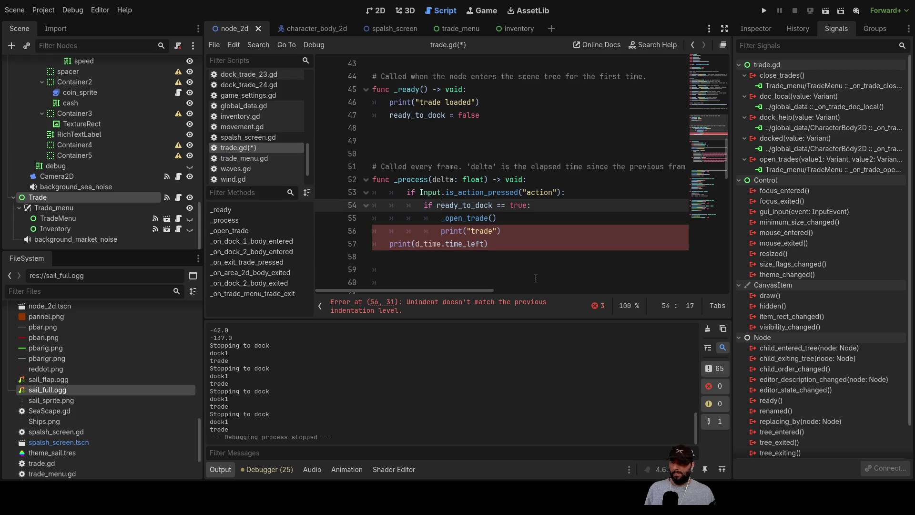
{"action": "key", "text": "Down"}
{"action": "key", "text": "Down"}
{"action": "key", "text": "Down"}
{"action": "key", "text": "Left"}
{"action": "key", "text": "Left"}
{"action": "key", "text": "Left"}
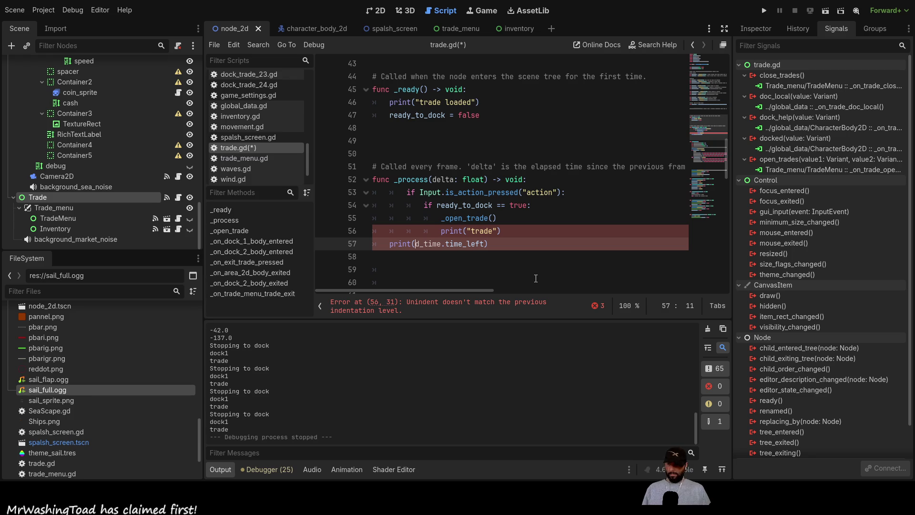
{"action": "key", "text": "Left"}
{"action": "key", "text": "Left"}
{"action": "key", "text": "Left"}
{"action": "key", "text": "Left"}
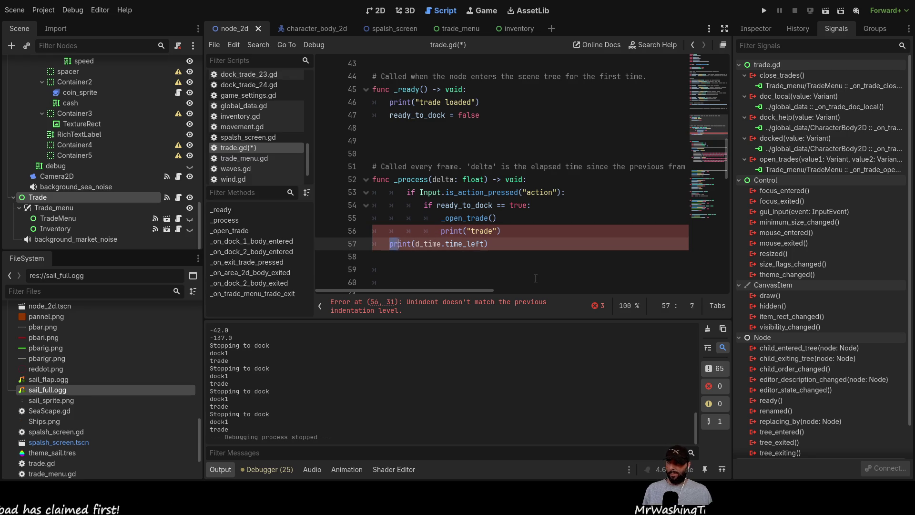
{"action": "key", "text": "shift+End"}
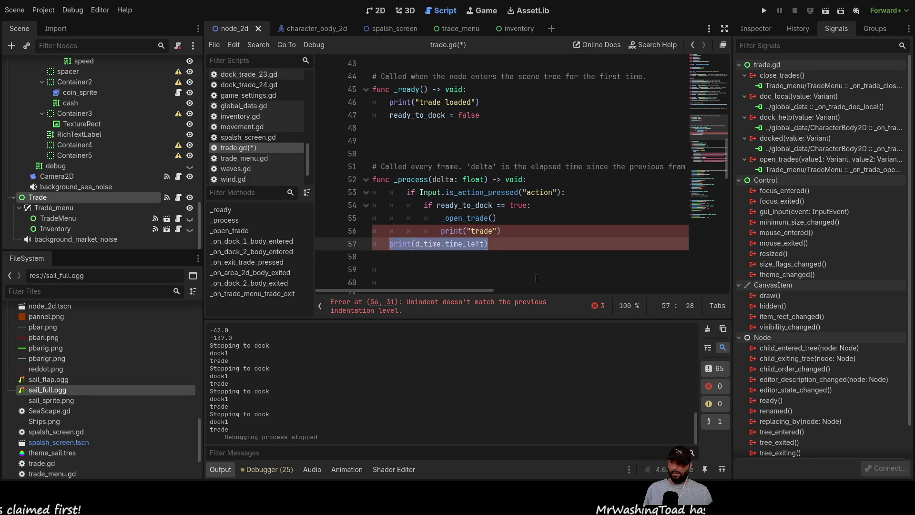
{"action": "key", "text": "BackSpace"}
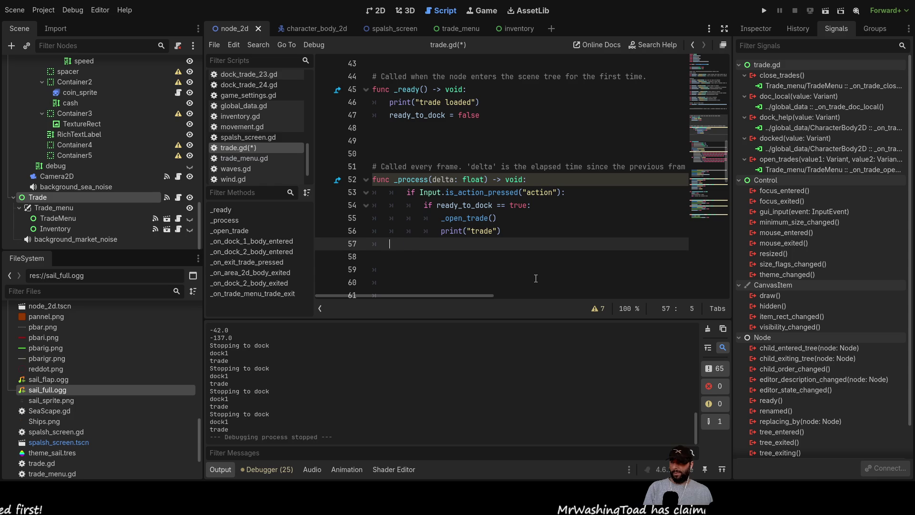
Outdent lines 53–56 one level and re-add print(d_time.time_left) at function level.
{"action": "key", "text": "Up"}
{"action": "key", "text": "Up"}
{"action": "key", "text": "Up"}
{"action": "key", "text": "Right"}
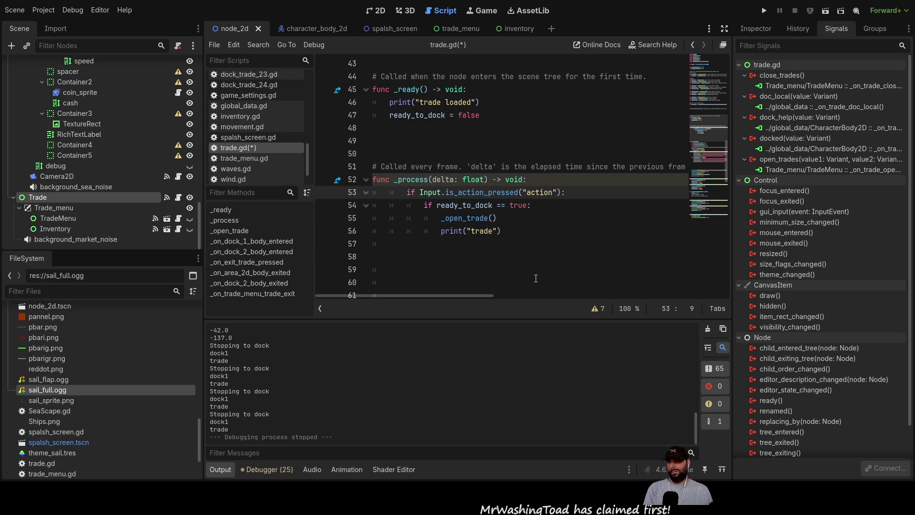
{"action": "key", "text": "BackSpace"}
{"action": "key", "text": "Down"}
{"action": "key", "text": "BackSpace"}
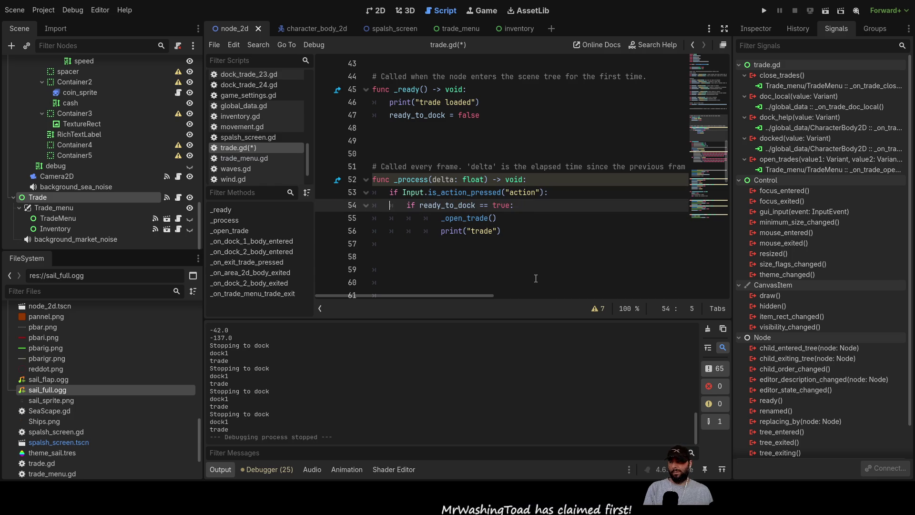
{"action": "key", "text": "Down"}
{"action": "key", "text": "BackSpace"}
{"action": "key", "text": "Down"}
{"action": "key", "text": "BackSpace"}
{"action": "key", "text": "Down"}
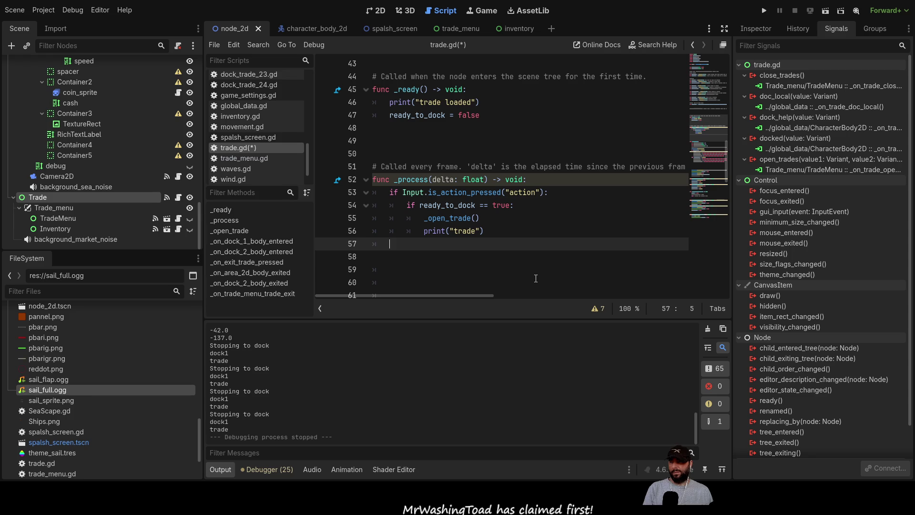
{"action": "type", "text": "print(d_time.time_left)"}
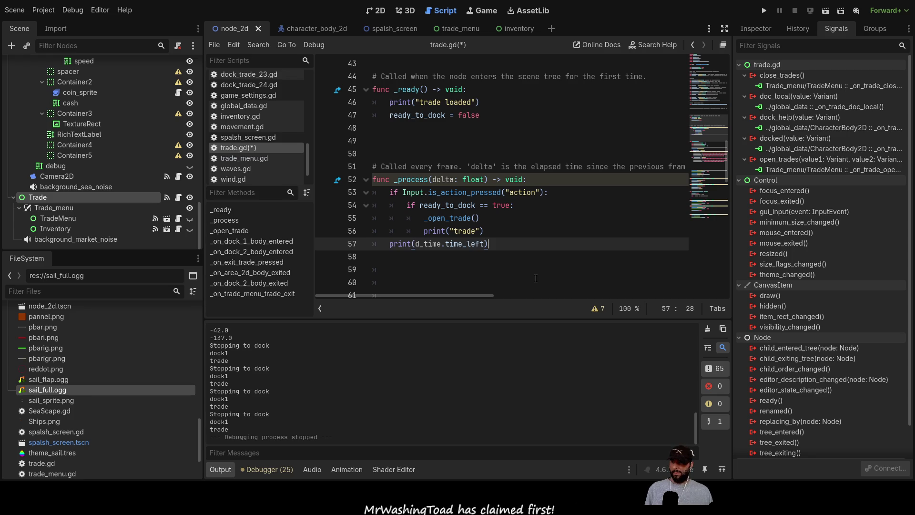
{"action": "key", "text": "Down"}
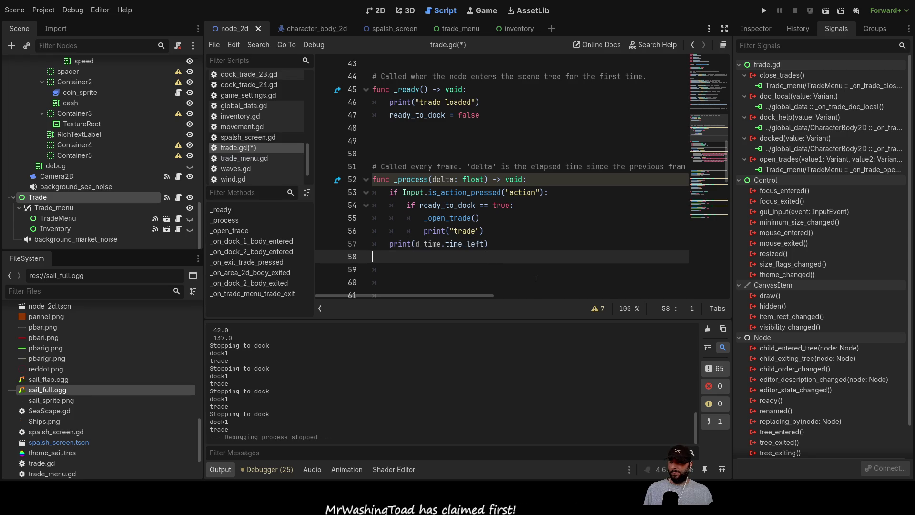
Run the project and start the game from its Play menu to test the timer.
{"action": "left_click", "coordinate": [764, 11]}
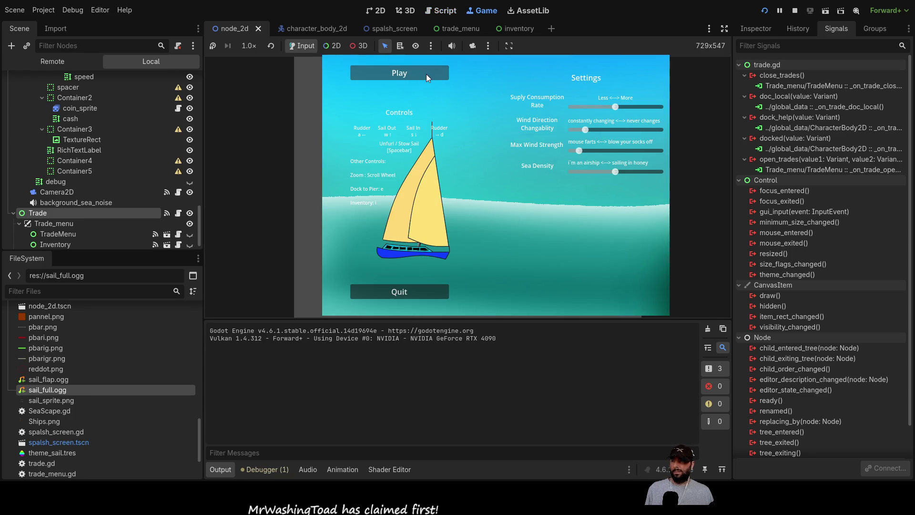
{"action": "left_click", "coordinate": [425, 73]}
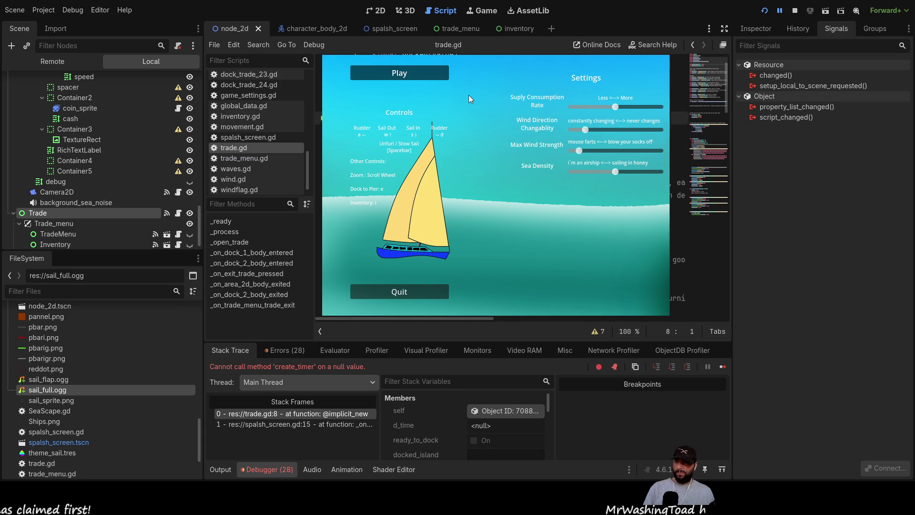
Insert a new line 55 attempting a d_time declaration ('vard_time > time').
{"action": "key", "text": "BackSpace"}
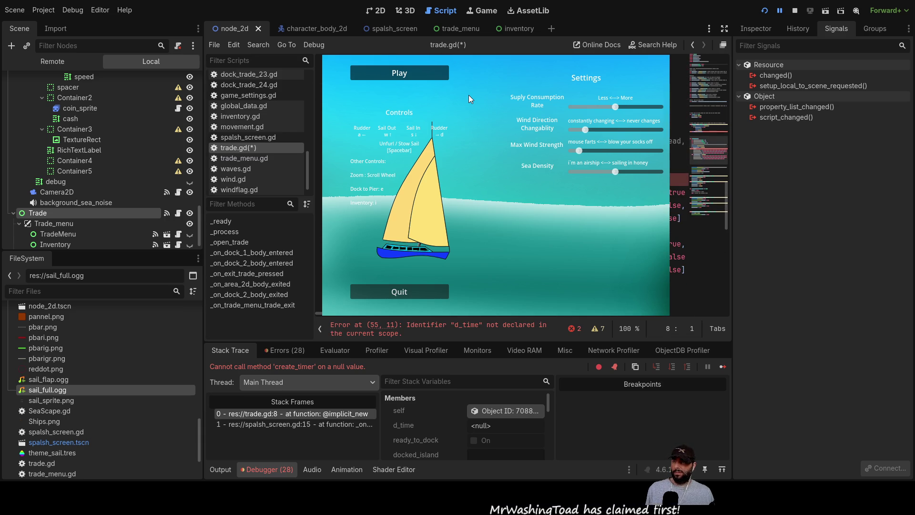
{"action": "key", "text": "End"}
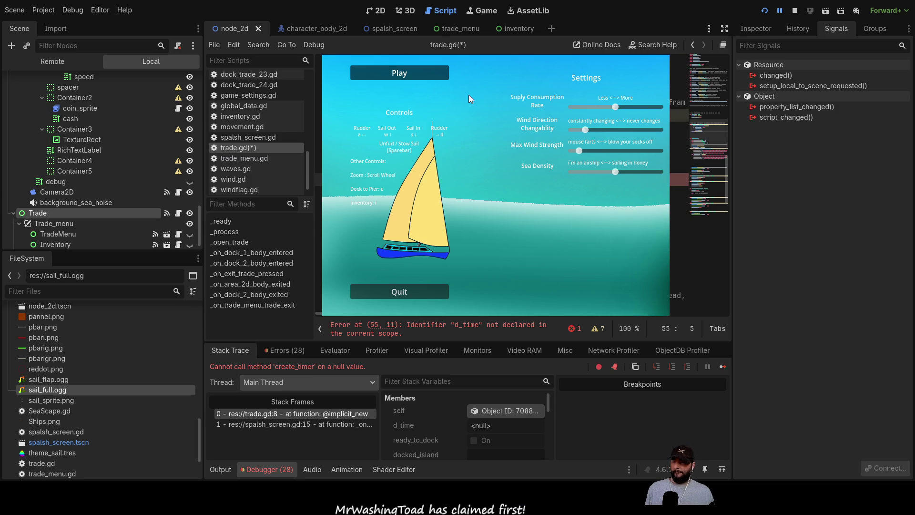
{"action": "key", "text": "Return"}
{"action": "type", "text": "var"}
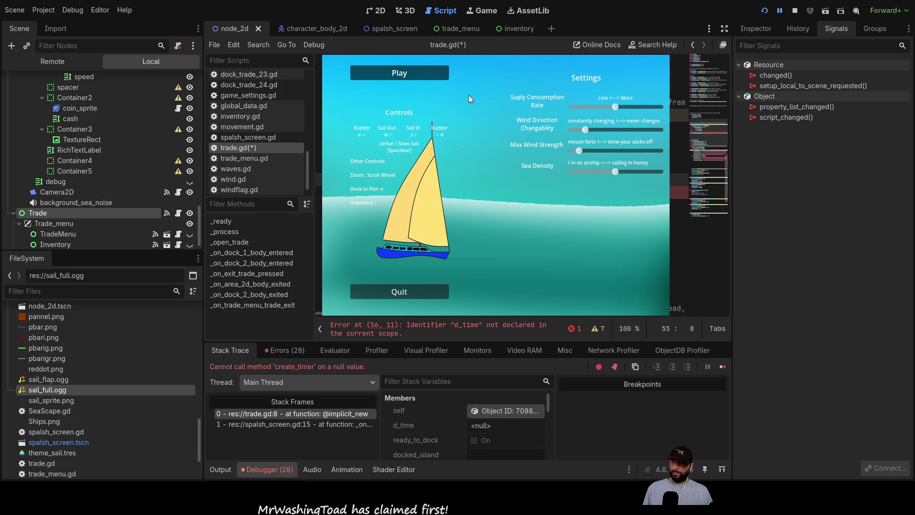
{"action": "type", "text": "d_ti"}
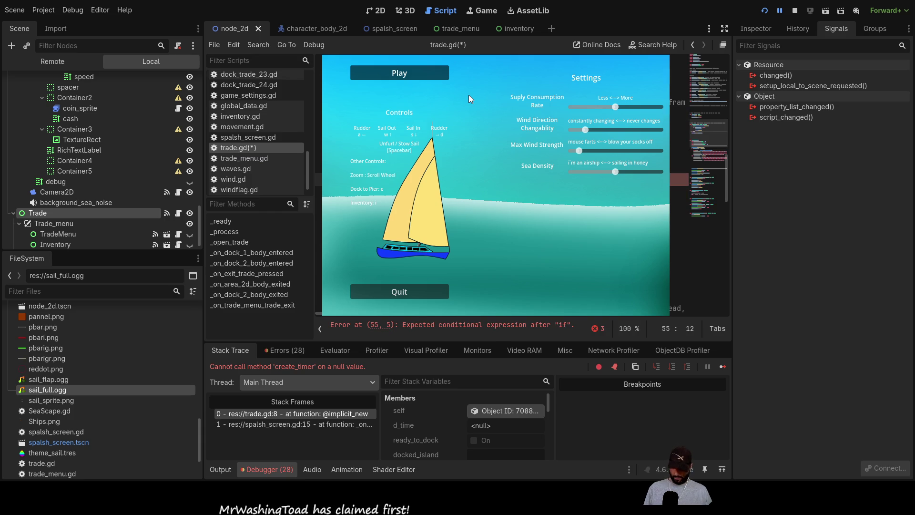
{"action": "type", "text": "me > time"}
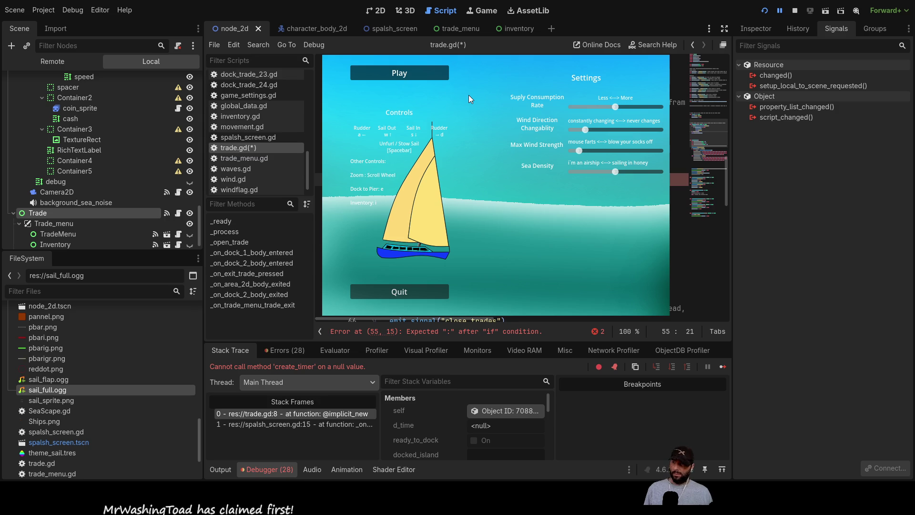
{"action": "key", "text": "Down"}
{"action": "key", "text": "Up"}
{"action": "key", "text": "Down"}
{"action": "key", "text": "Up"}
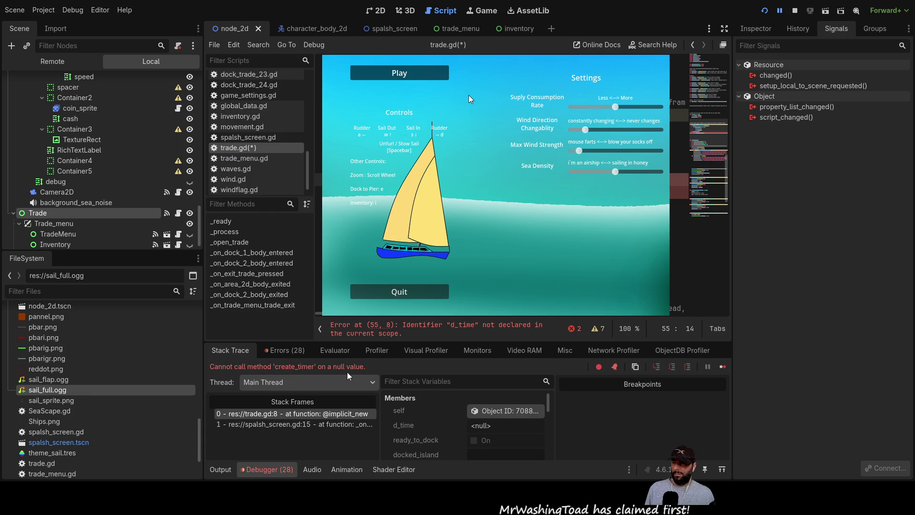
Inspect the create_timer null-value and Identifier errors shown in the debugger.
{"action": "double_click", "coordinate": [338, 366]}
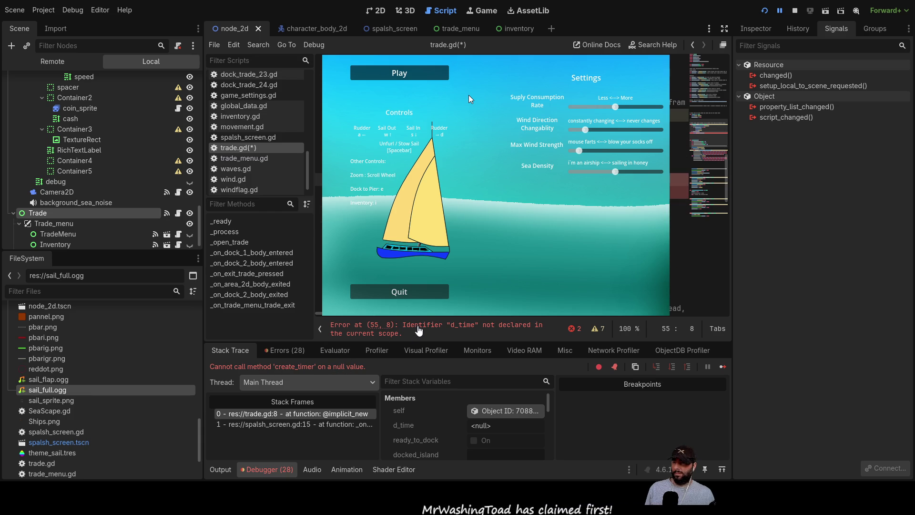
{"action": "double_click", "coordinate": [420, 325]}
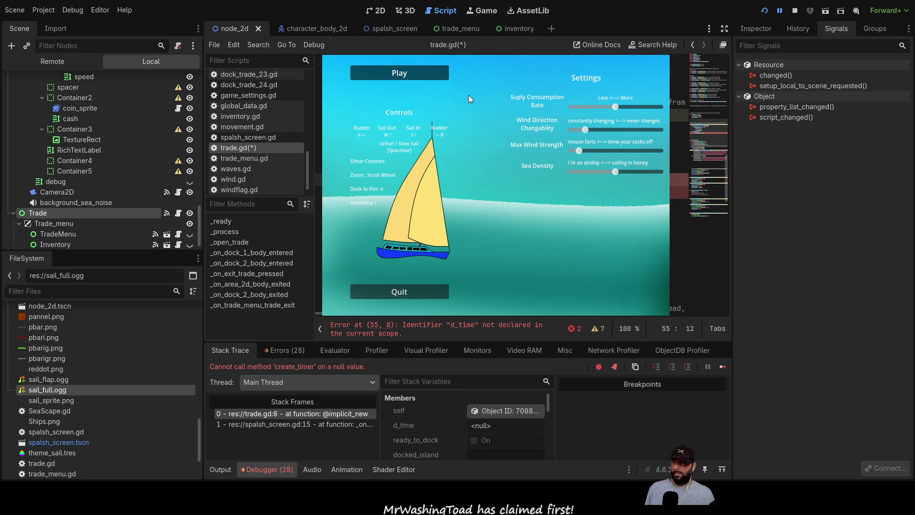
{"action": "key", "text": "Home"}
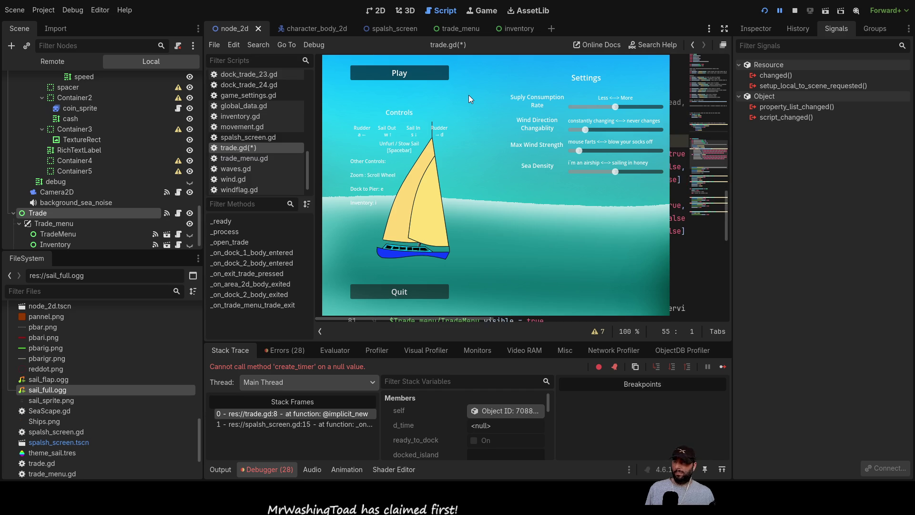
Paste an _on_timer_timeout() function printing "Time Up" below _process, then stop the game.
{"action": "key", "text": "End"}
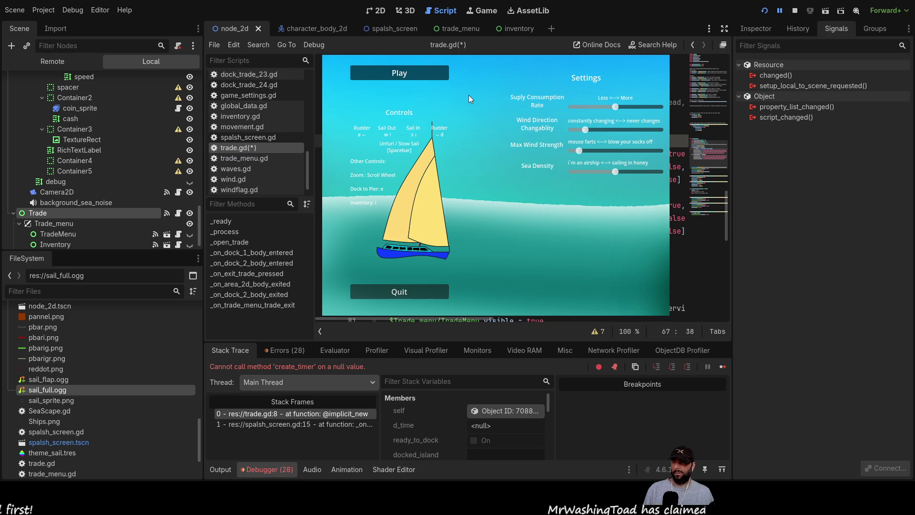
{"action": "scroll", "coordinate": [469, 98], "scroll_direction": "up", "scroll_amount": 4}
{"action": "left_click", "coordinate": [469, 99]}
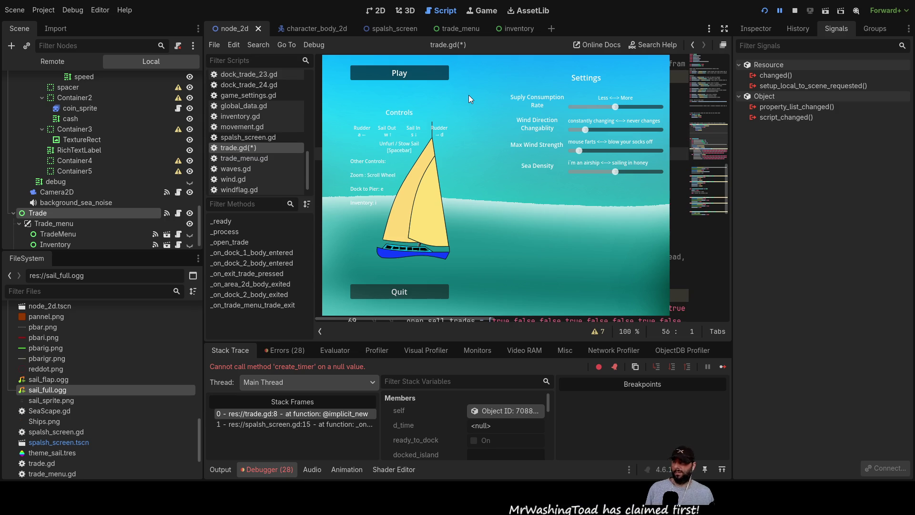
{"action": "key", "text": "Down"}
{"action": "key", "text": "ctrl+v"}
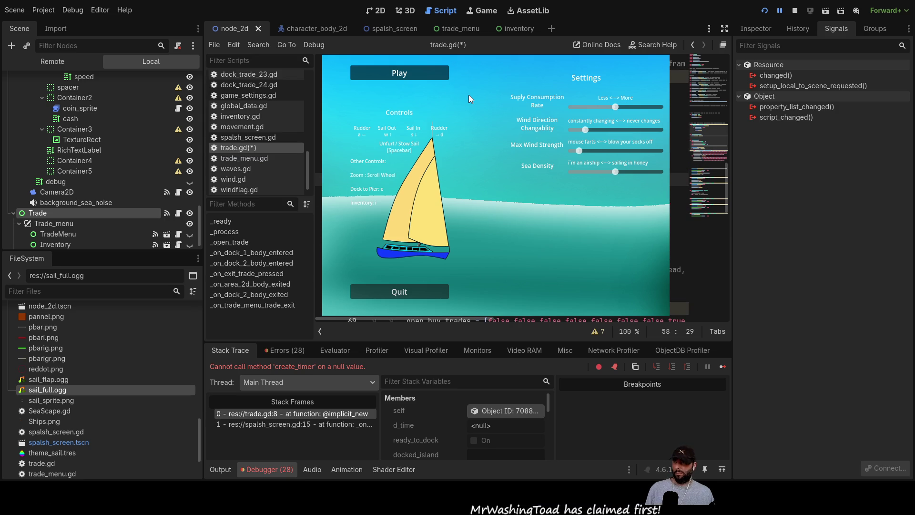
{"action": "key", "text": "Left"}
{"action": "key", "text": "Left"}
{"action": "key", "text": "Left"}
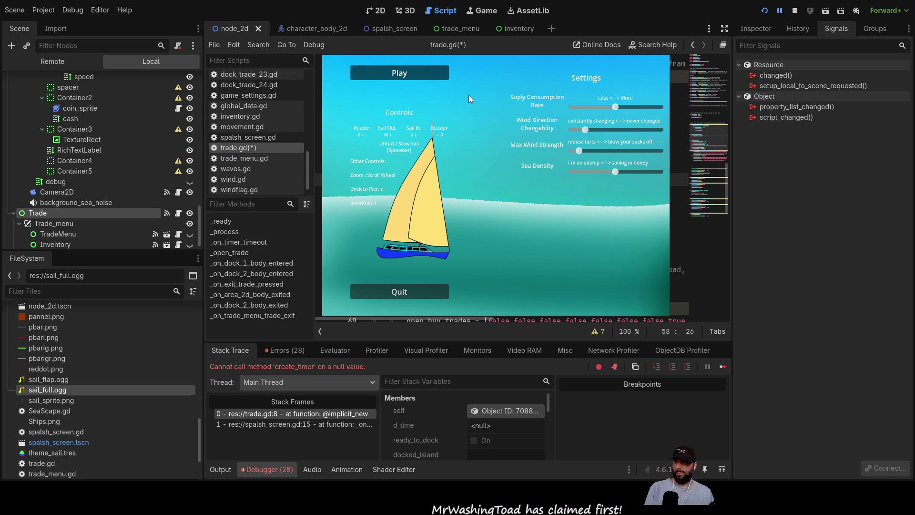
{"action": "key", "text": "Left"}
{"action": "key", "text": "Left"}
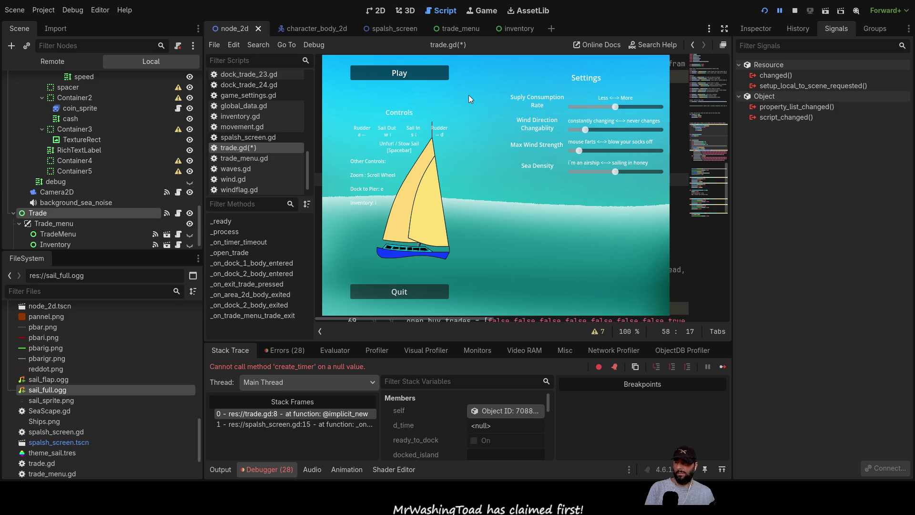
{"action": "key", "text": "Left"}
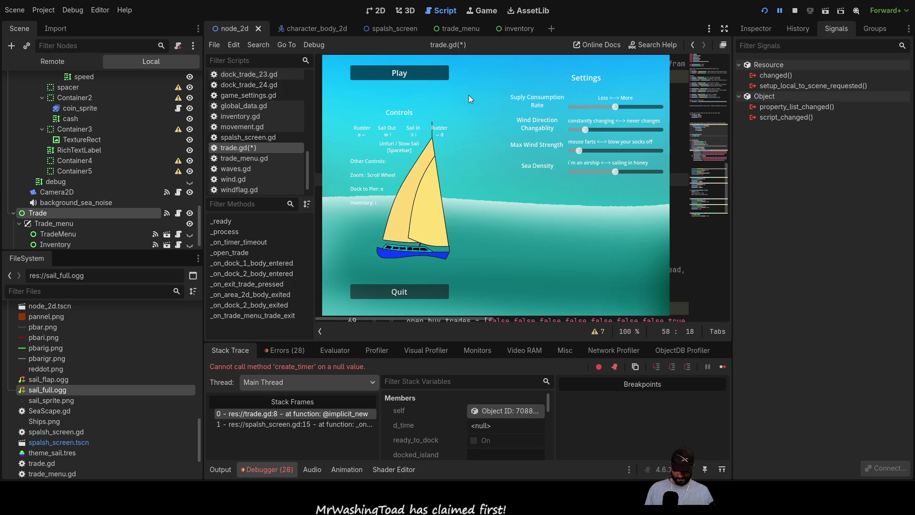
{"action": "key", "text": "End"}
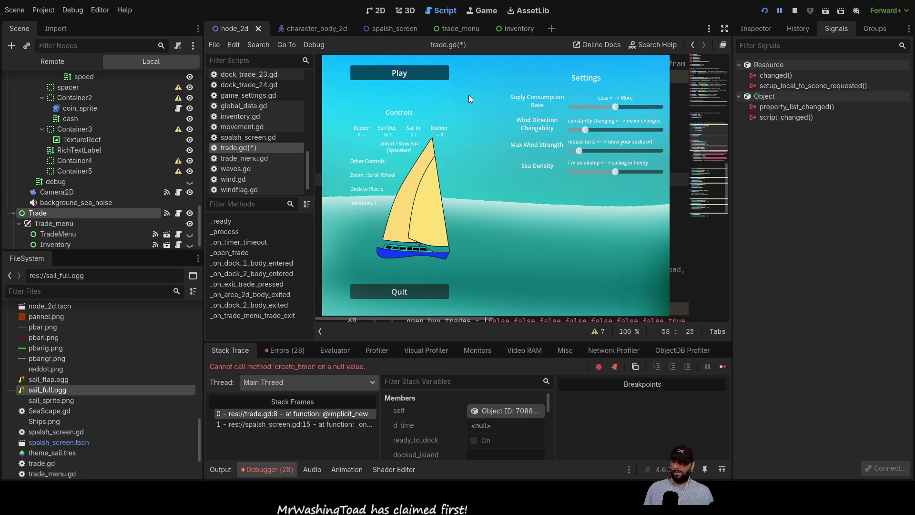
{"action": "left_click", "coordinate": [795, 13]}
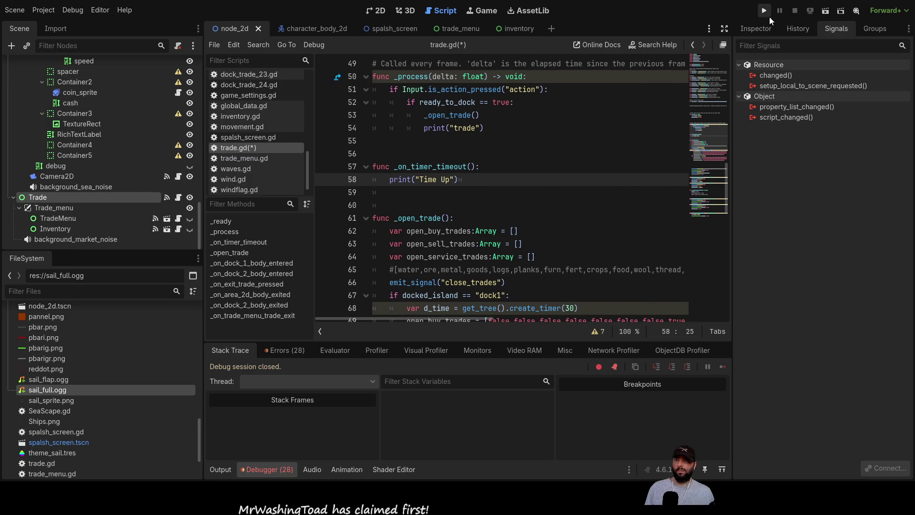
Play the game, sail to the island and dock with E to open the trade menu, then stop.
{"action": "left_click", "coordinate": [765, 11]}
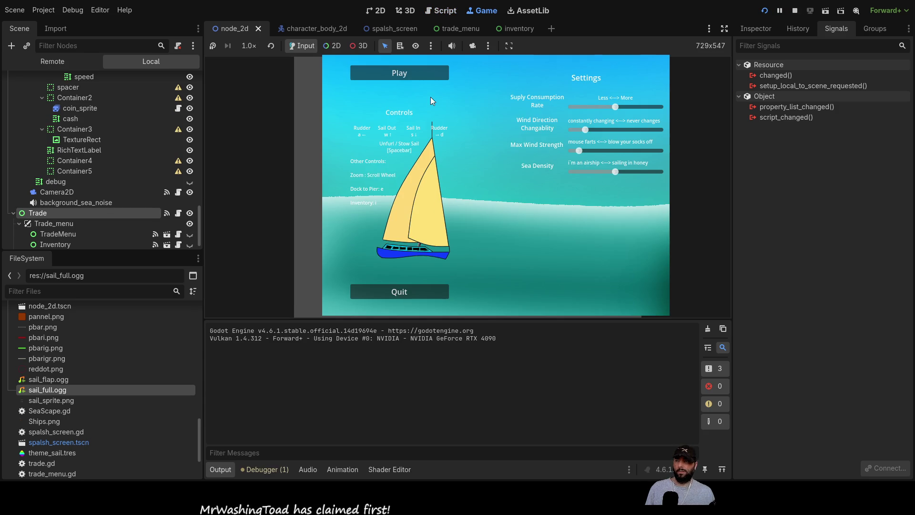
{"action": "left_click", "coordinate": [430, 72]}
{"action": "key", "text": "w"}
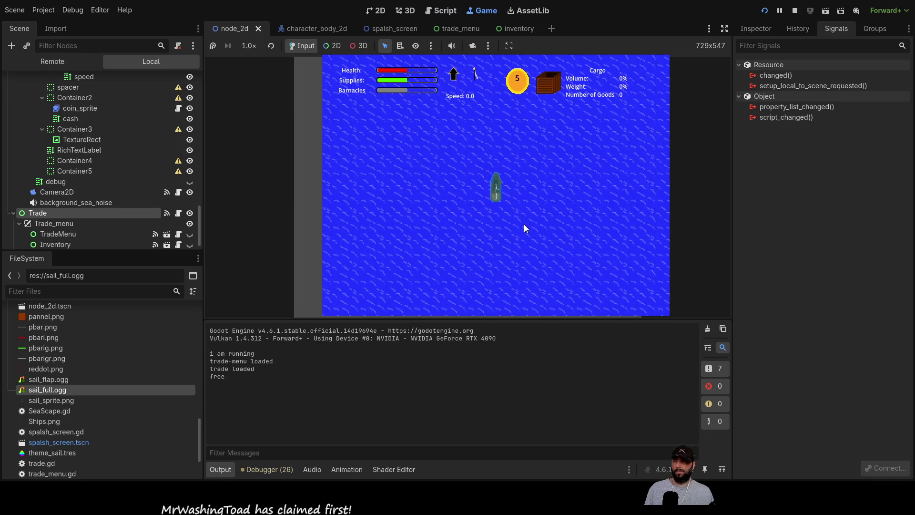
{"action": "scroll", "coordinate": [530, 208], "scroll_direction": "down", "scroll_amount": 2}
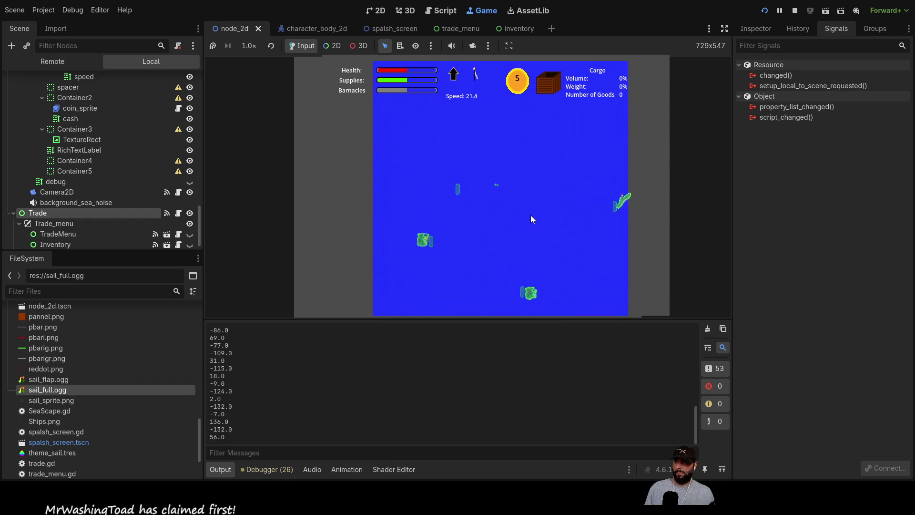
{"action": "scroll", "coordinate": [530, 215], "scroll_direction": "up", "scroll_amount": 2}
{"action": "scroll", "coordinate": [524, 219], "scroll_direction": "up", "scroll_amount": 2}
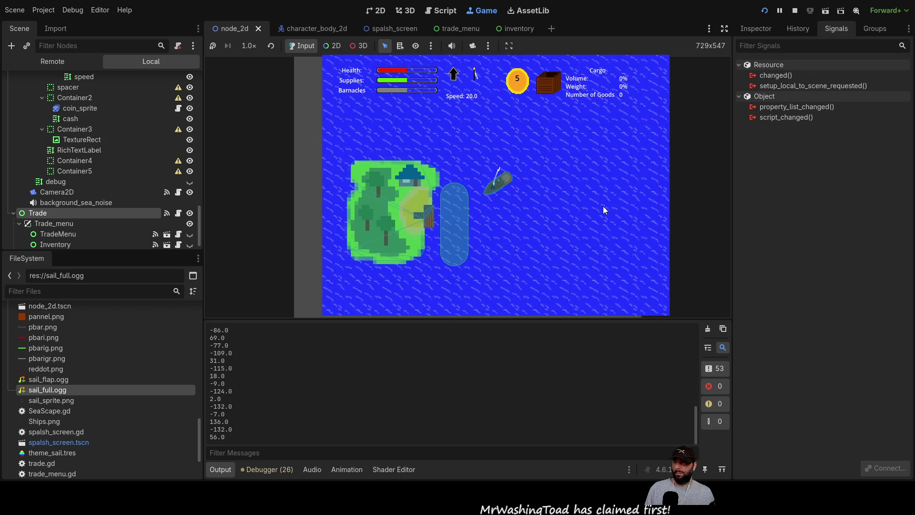
{"action": "key", "text": "e"}
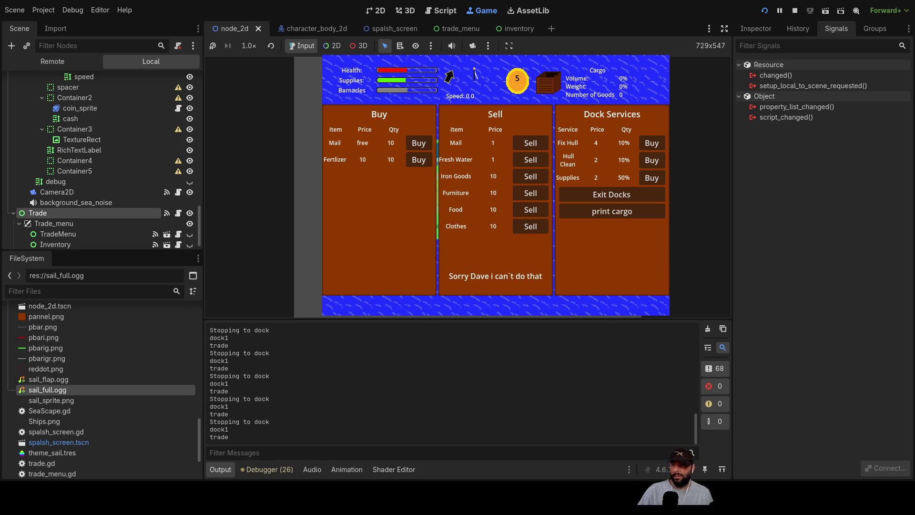
{"action": "left_click", "coordinate": [794, 10]}
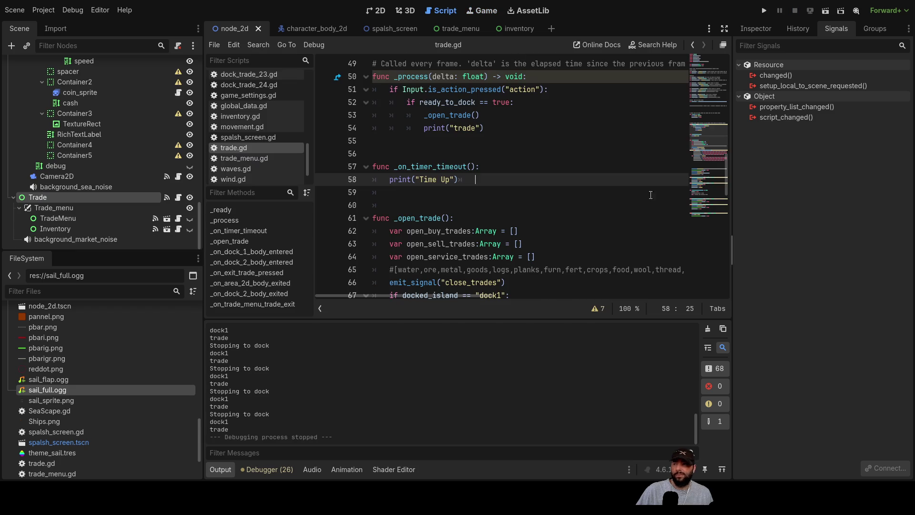
Change the dock1 timer duration from 30 to 2 seconds.
{"action": "scroll", "coordinate": [440, 205], "scroll_direction": "down", "scroll_amount": 5}
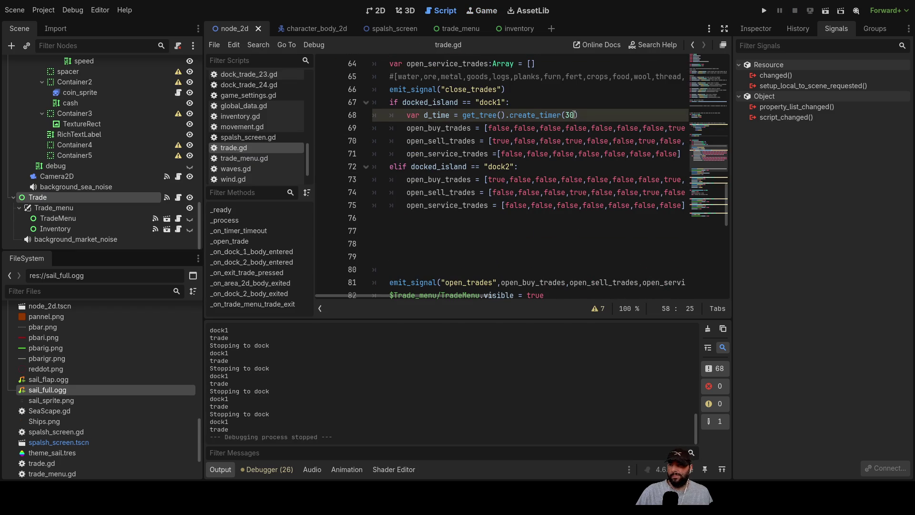
{"action": "left_click", "coordinate": [574, 115]}
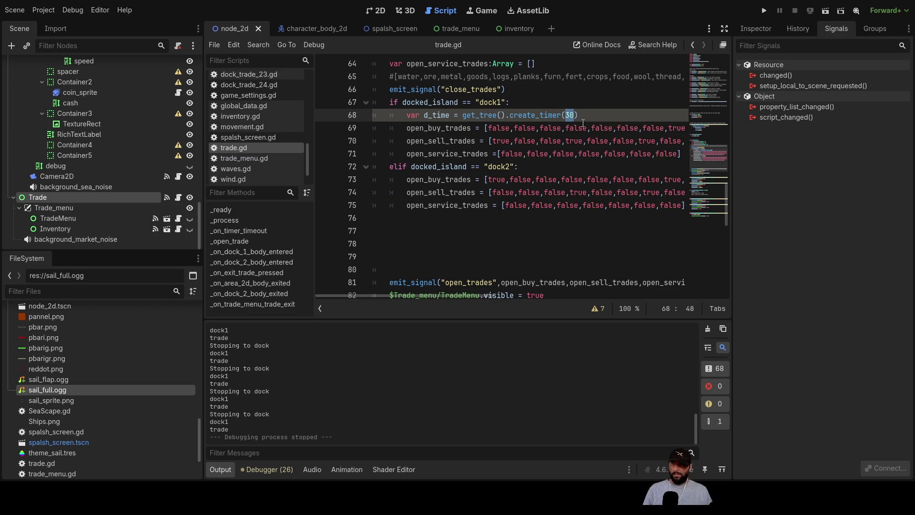
{"action": "type", "text": "2"}
{"action": "left_click", "coordinate": [574, 104]}
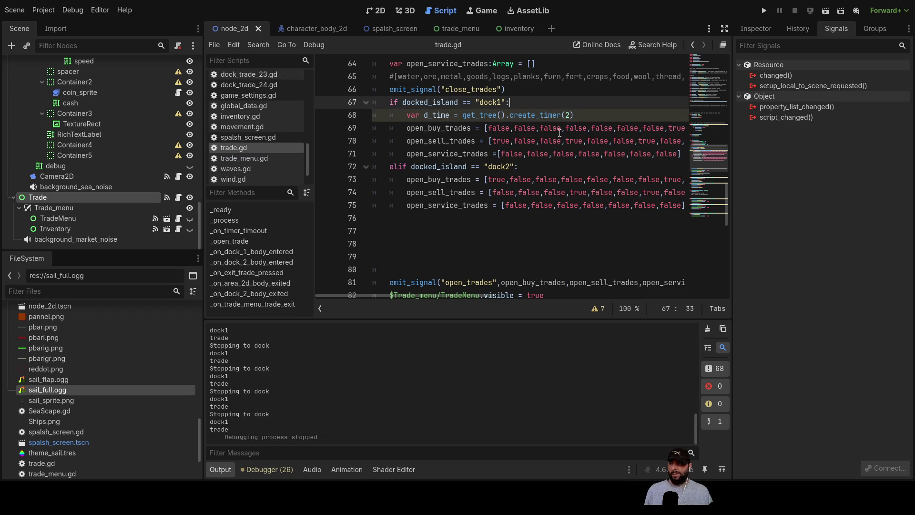
Remove the d_time variable from line 68 and launch the project.
{"action": "scroll", "coordinate": [461, 137], "scroll_direction": "up", "scroll_amount": 4}
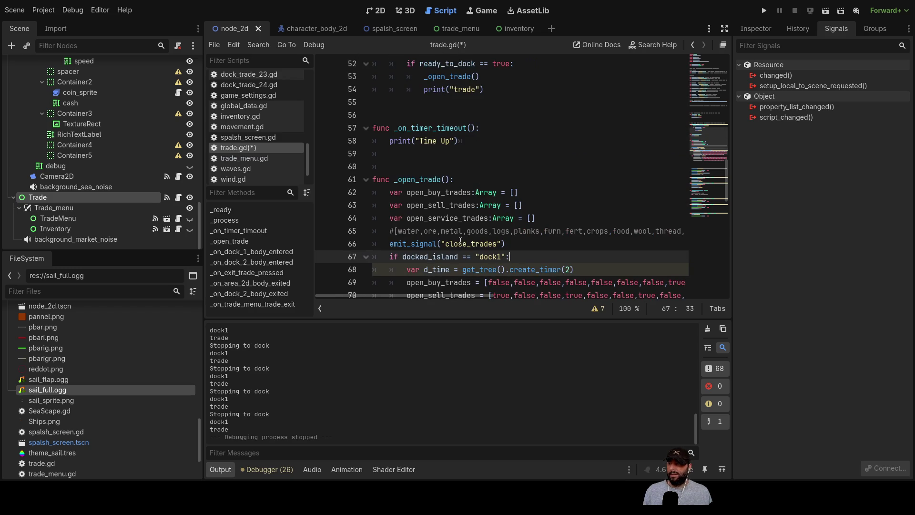
{"action": "double_click", "coordinate": [412, 125]}
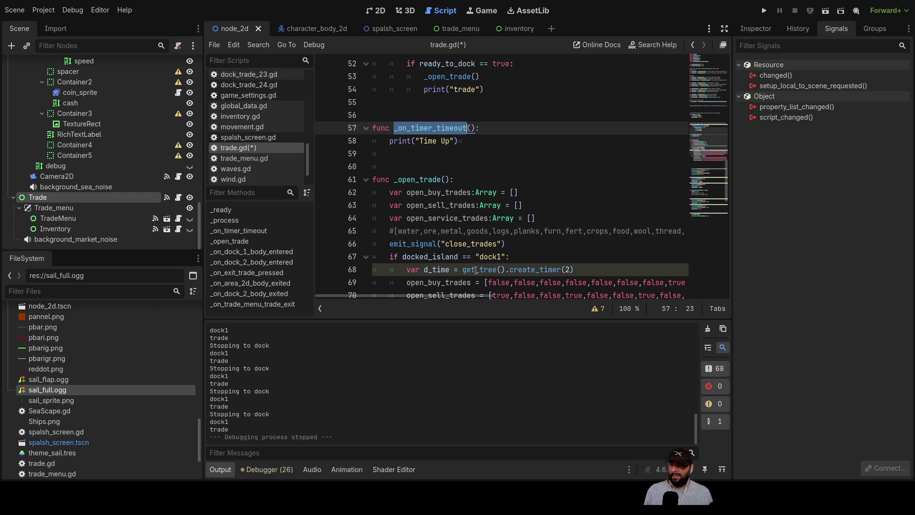
{"action": "double_click", "coordinate": [439, 270]}
{"action": "scroll", "coordinate": [439, 269], "scroll_direction": "down", "scroll_amount": 3}
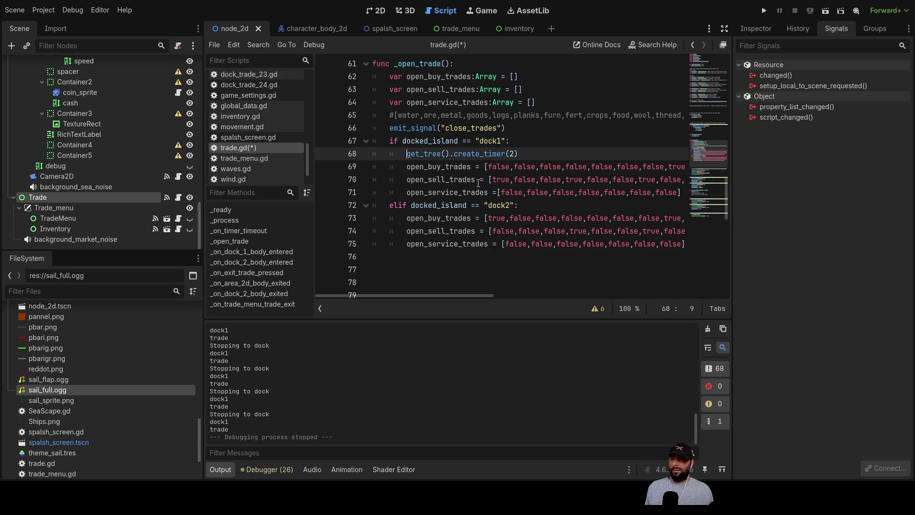
{"action": "left_click", "coordinate": [764, 10]}
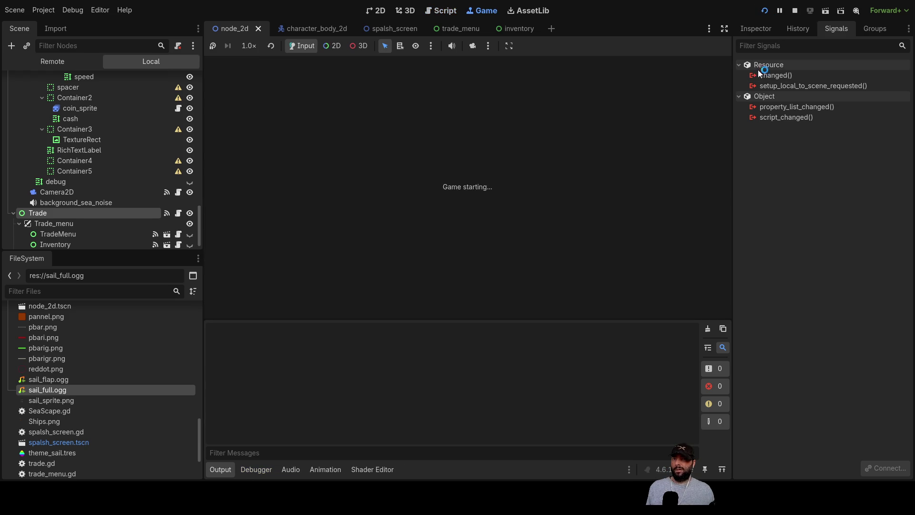
Start the game, dock the ship at dock1 with E to open trading, then stop the run.
{"action": "left_click", "coordinate": [401, 77]}
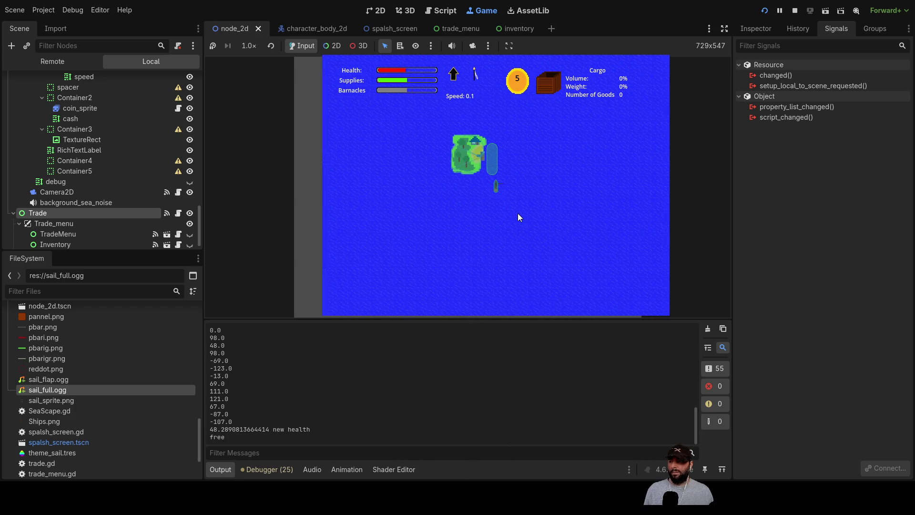
{"action": "key", "text": "e"}
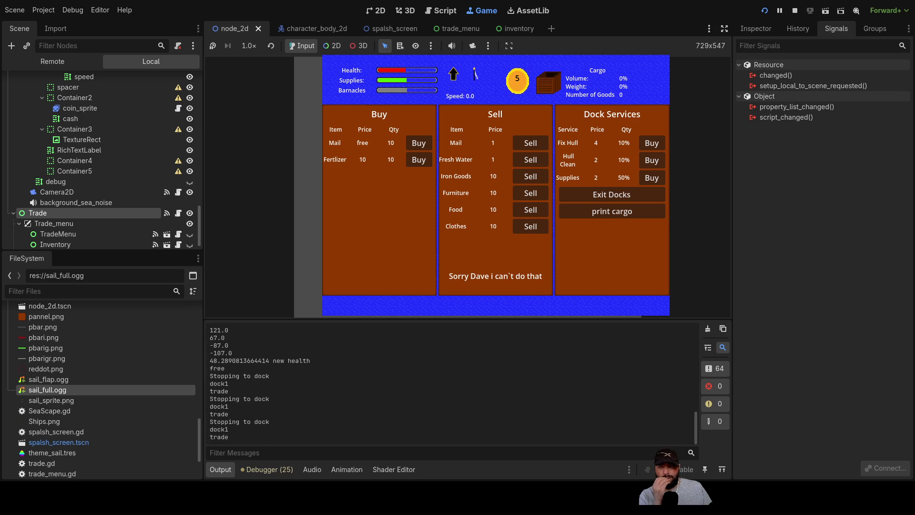
{"action": "key", "text": "F8"}
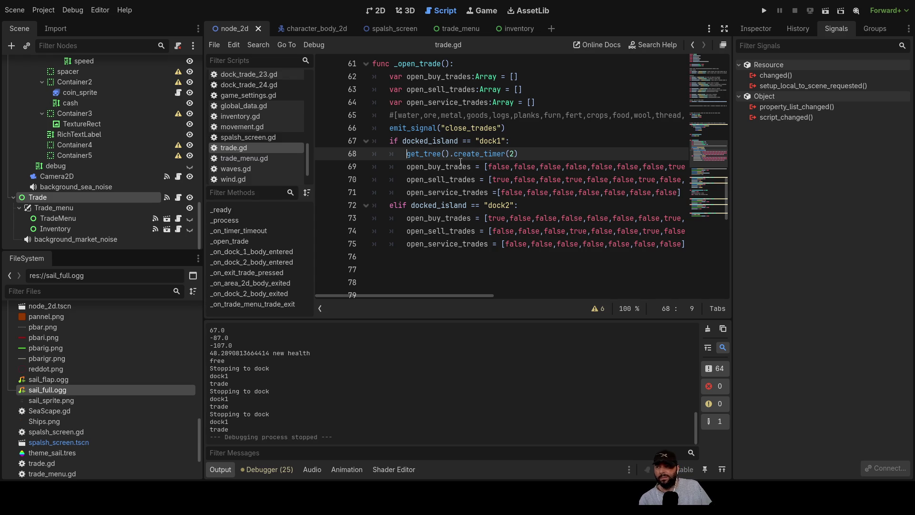
Review the get_tree call on line 68 and the _on_timer_timeout function in trade.gd.
{"action": "double_click", "coordinate": [429, 153]}
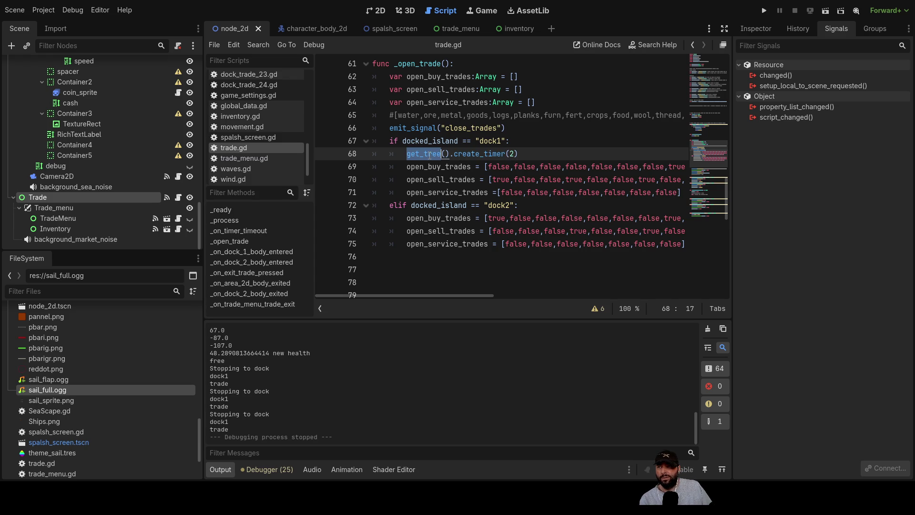
{"action": "scroll", "coordinate": [467, 254], "scroll_direction": "up", "scroll_amount": 3}
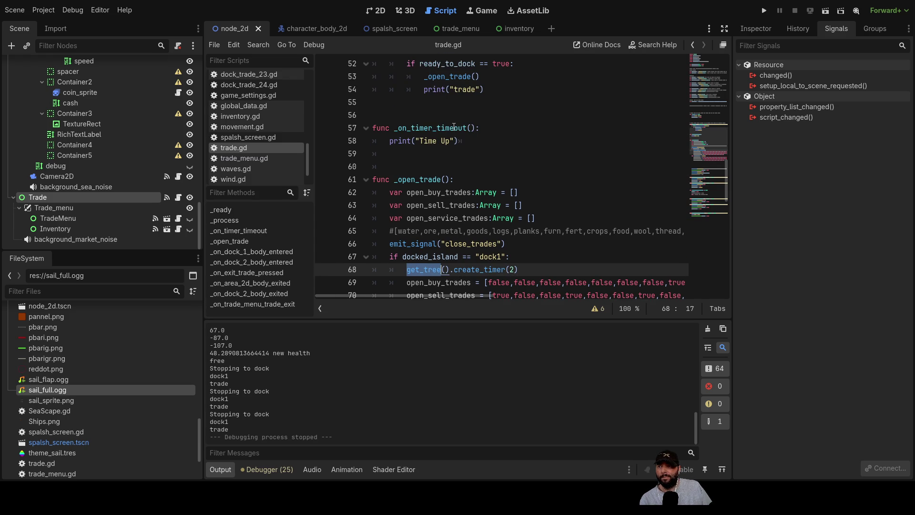
{"action": "left_click", "coordinate": [453, 128]}
{"action": "double_click", "coordinate": [451, 128]}
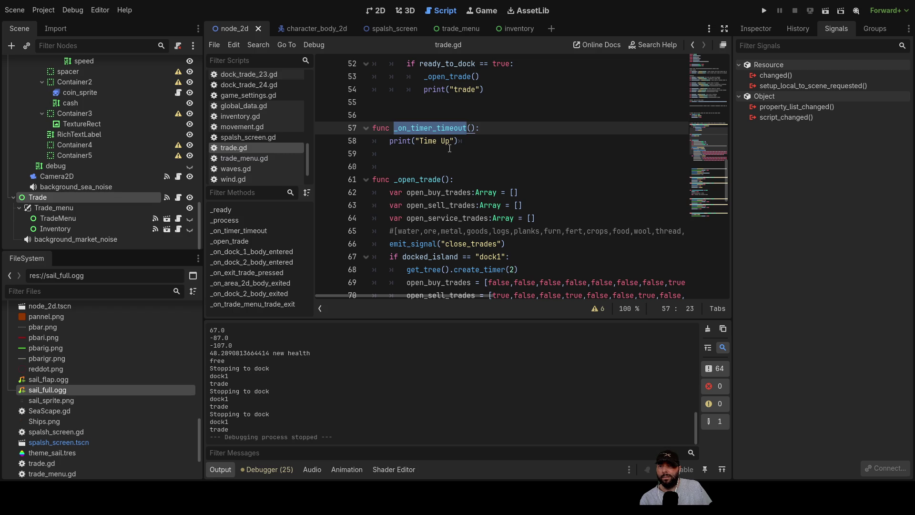
{"action": "scroll", "coordinate": [450, 150], "scroll_direction": "down", "scroll_amount": 4}
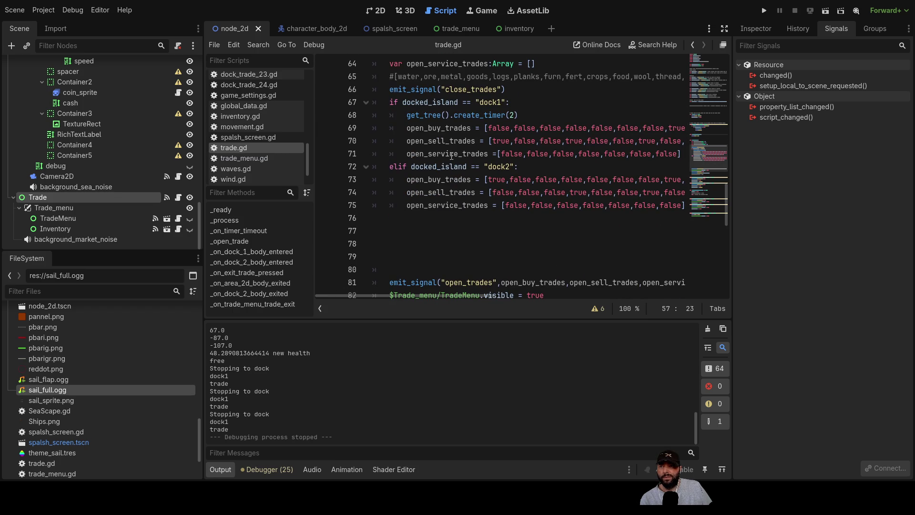
{"action": "scroll", "coordinate": [451, 152], "scroll_direction": "up", "scroll_amount": 1}
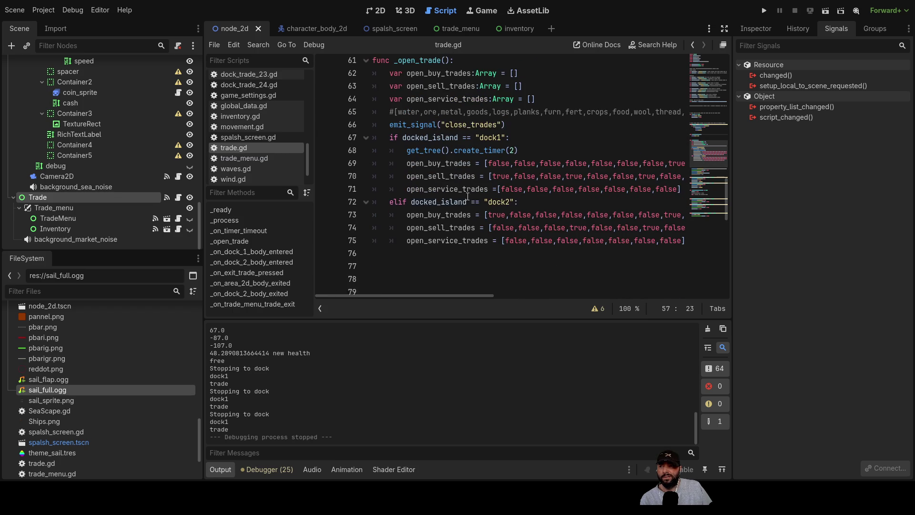
Select the Trade node in the Scene tree and show its Signals list.
{"action": "left_click", "coordinate": [755, 30]}
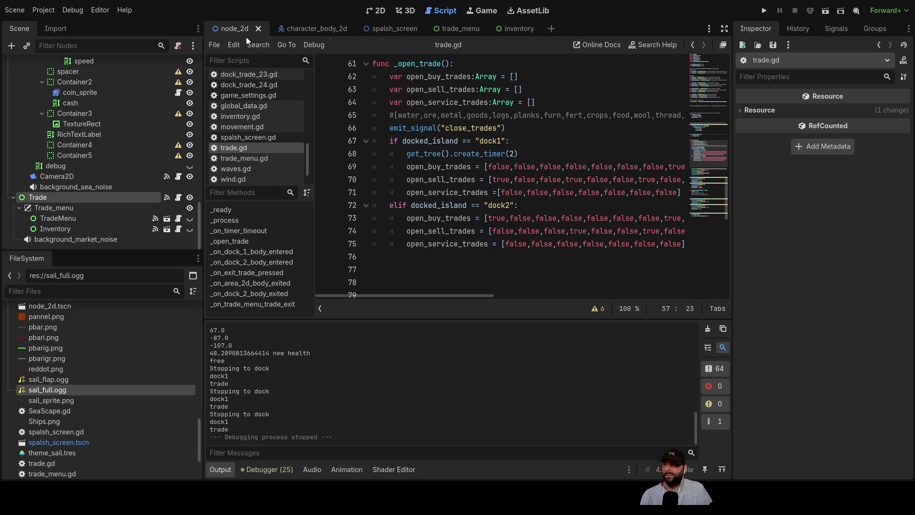
{"action": "left_click", "coordinate": [38, 197]}
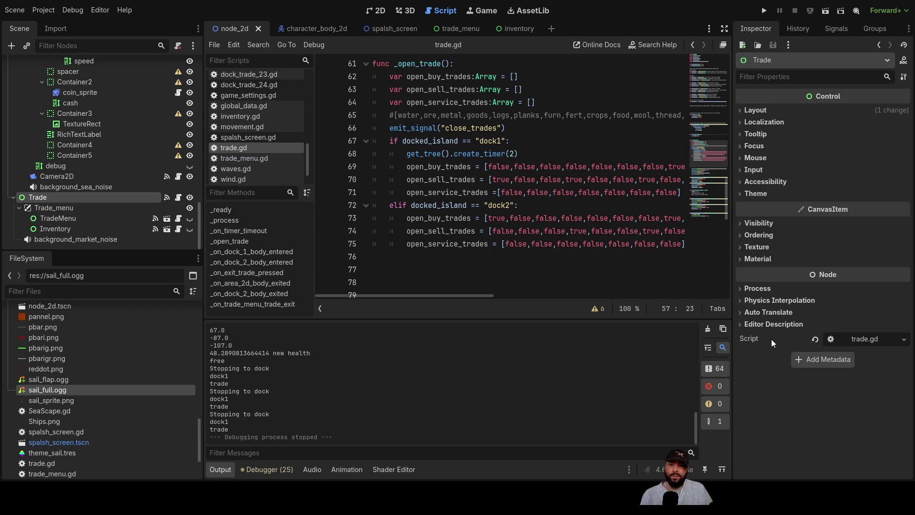
{"action": "left_click", "coordinate": [840, 32]}
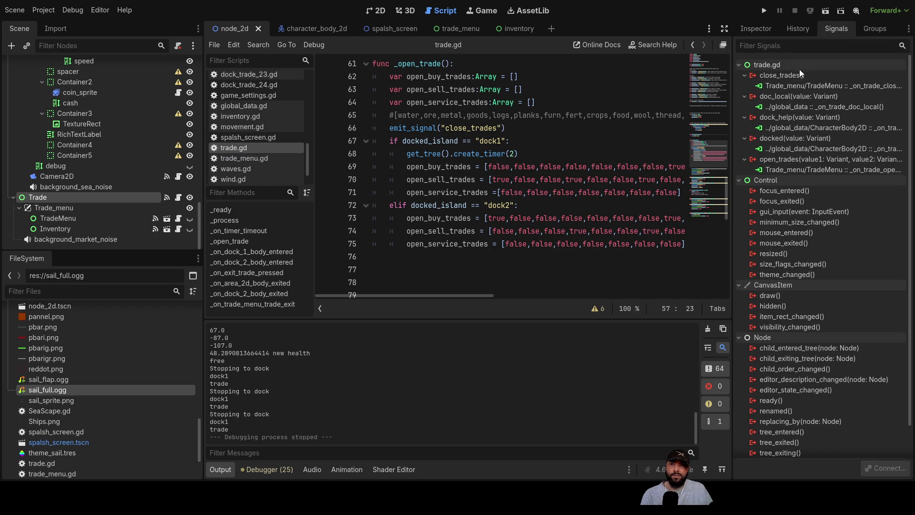
Scroll through the Trade node's signal connections.
{"action": "scroll", "coordinate": [793, 334], "scroll_direction": "down", "scroll_amount": 1}
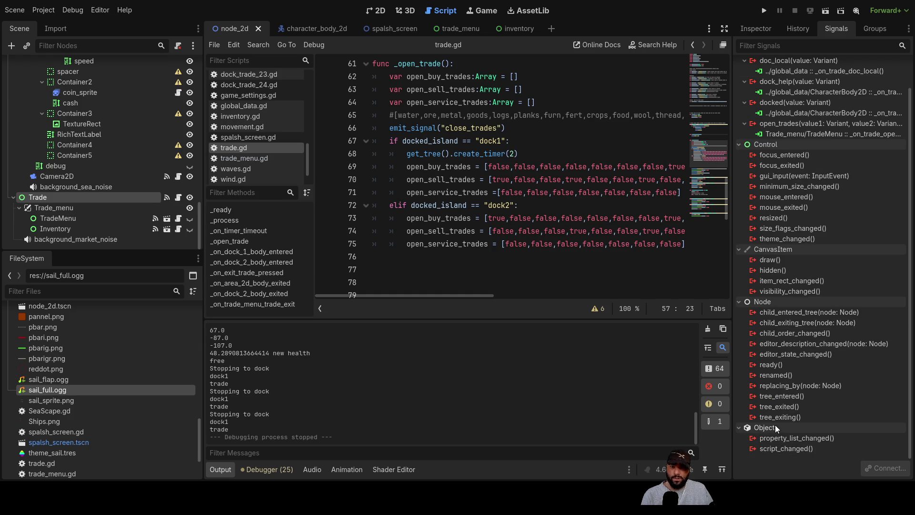
{"action": "scroll", "coordinate": [810, 267], "scroll_direction": "up", "scroll_amount": 1}
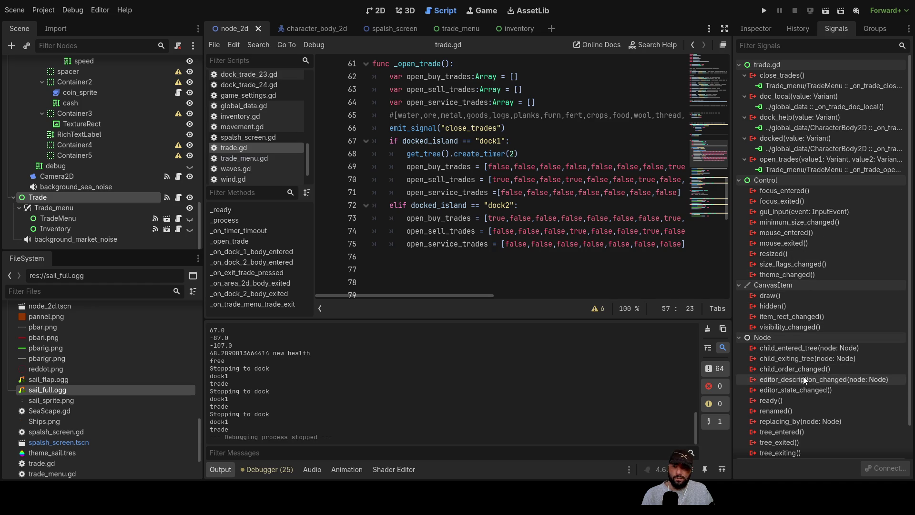
{"action": "scroll", "coordinate": [801, 424], "scroll_direction": "down", "scroll_amount": 2}
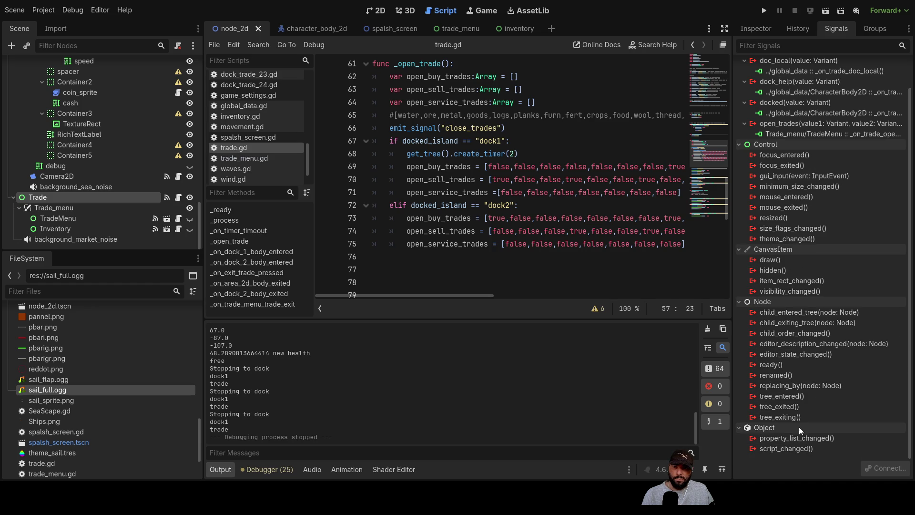
{"action": "scroll", "coordinate": [800, 372], "scroll_direction": "up", "scroll_amount": 2}
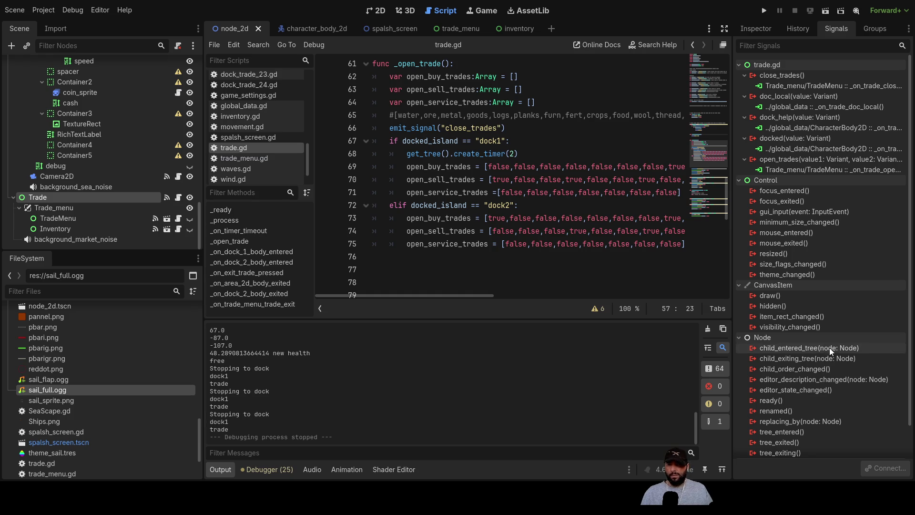
Return to the Trade node's properties, toggling the Material, Process and Auto Translate sections.
{"action": "left_click", "coordinate": [763, 28]}
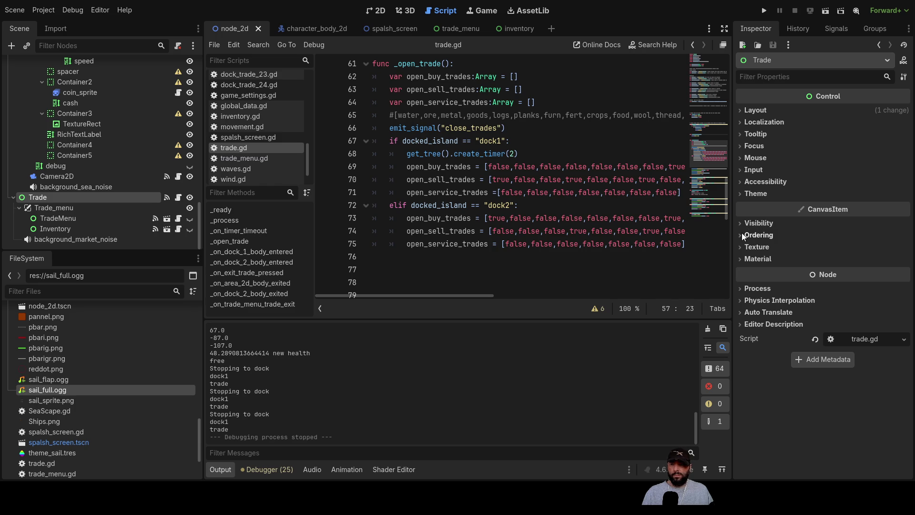
{"action": "left_click", "coordinate": [741, 259]}
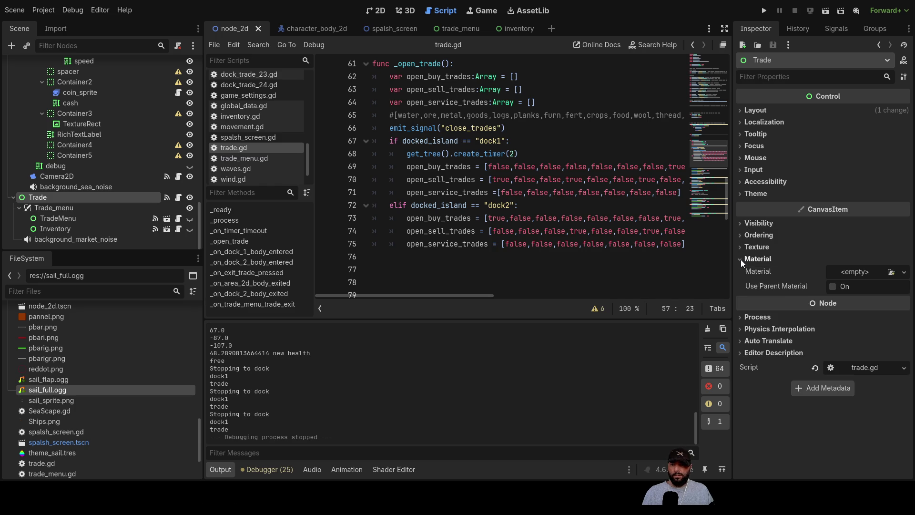
{"action": "left_click", "coordinate": [740, 259]}
{"action": "left_click", "coordinate": [742, 288]}
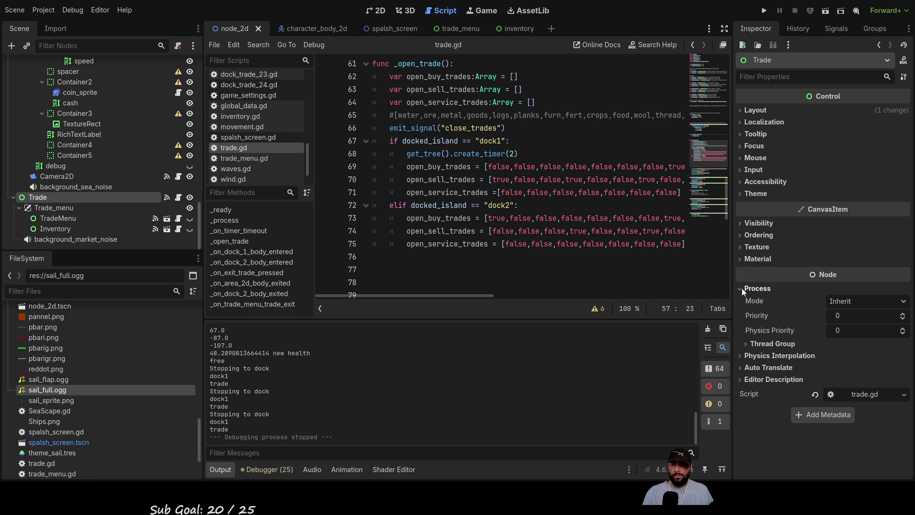
{"action": "left_click", "coordinate": [741, 288]}
{"action": "left_click", "coordinate": [741, 312]}
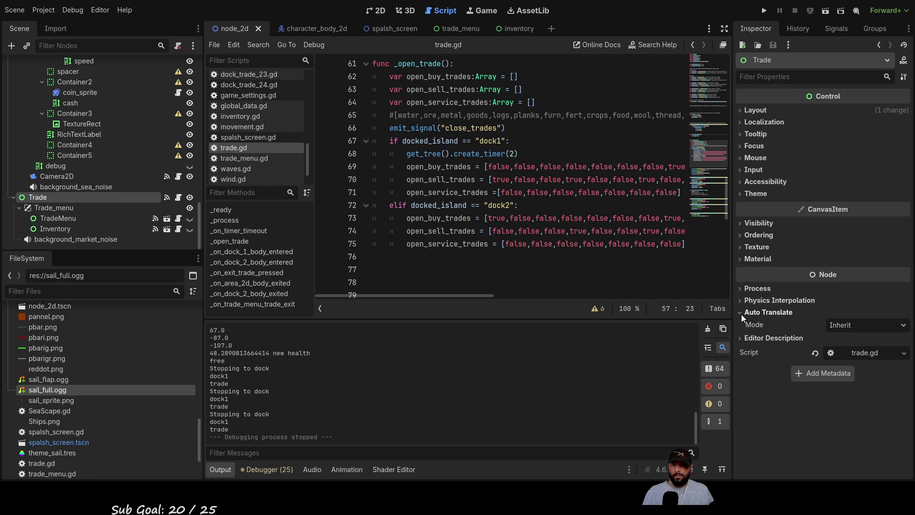
{"action": "left_click", "coordinate": [742, 314]}
{"action": "left_click", "coordinate": [404, 154]}
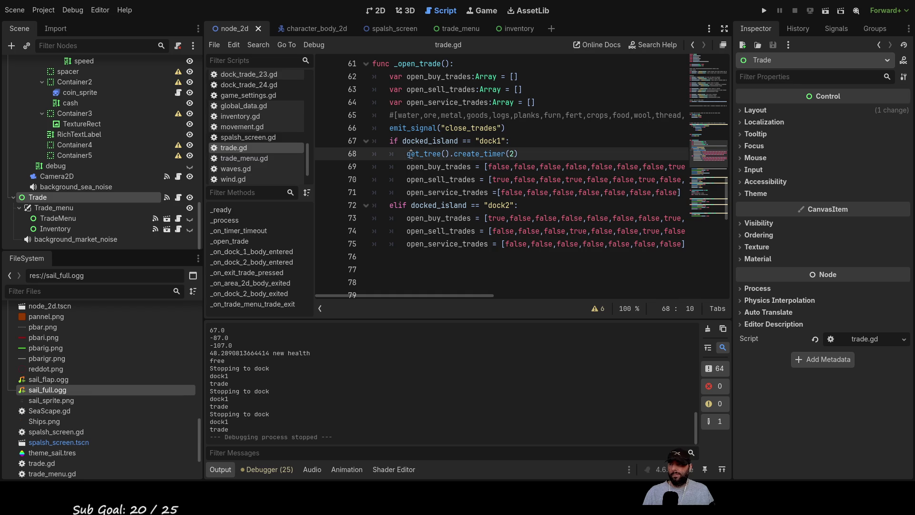
{"action": "type", "text": "@ tool "}
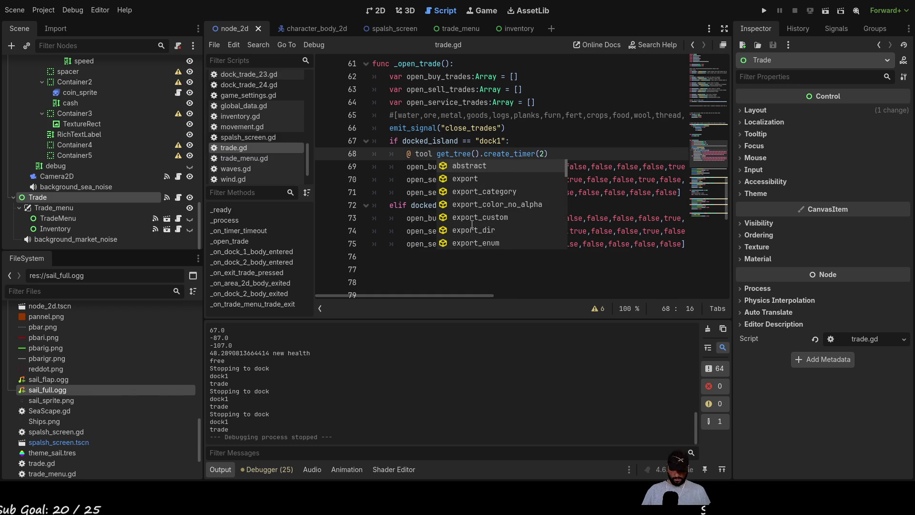
{"action": "type", "text": "="}
{"action": "key", "text": "Left"}
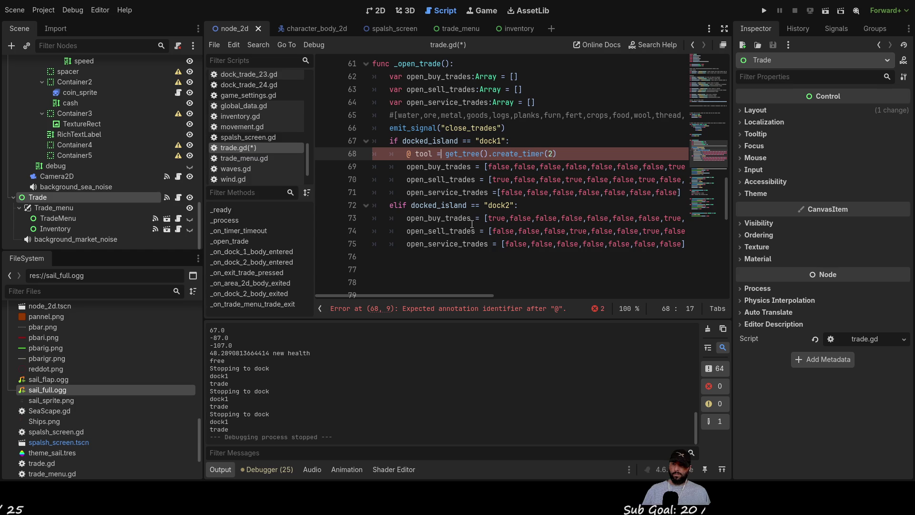
{"action": "key", "text": "Left"}
{"action": "key", "text": "Left"}
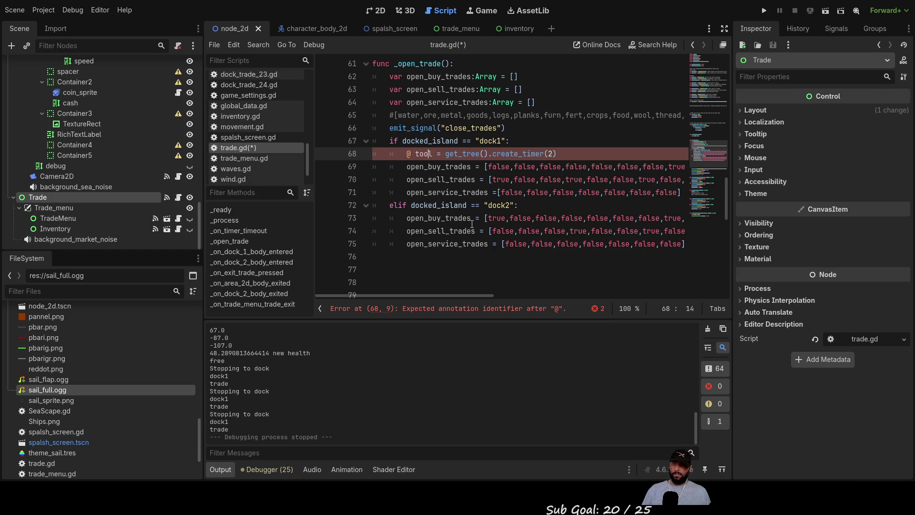
{"action": "key", "text": "BackSpace"}
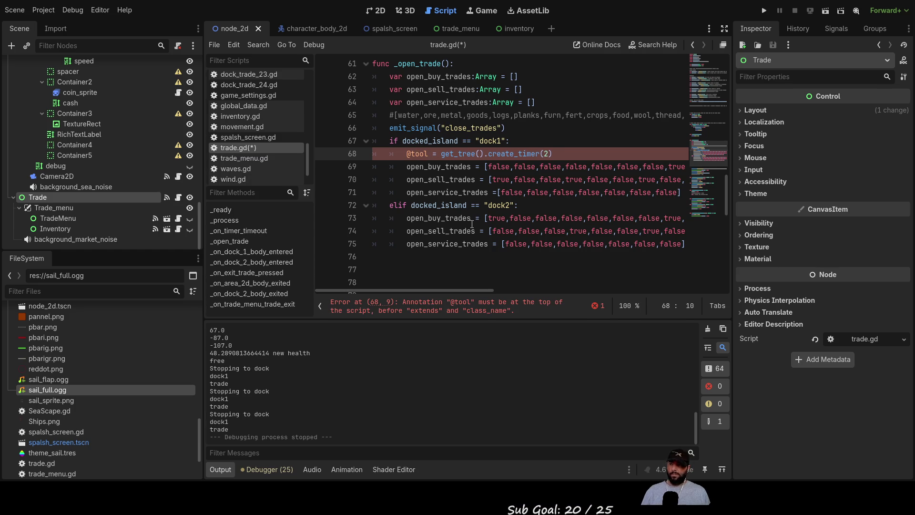
{"action": "key", "text": "Right"}
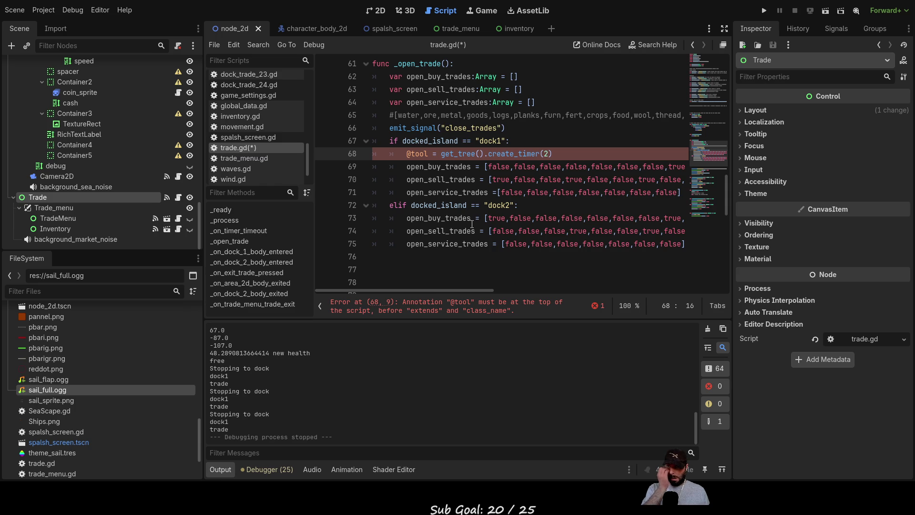
{"action": "key", "text": "Right"}
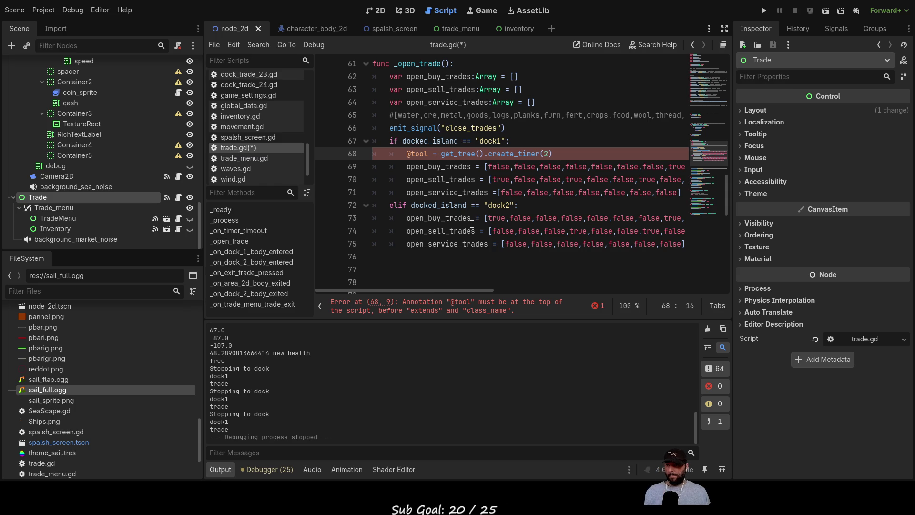
{"action": "key", "text": "Left"}
{"action": "key", "text": "Left"}
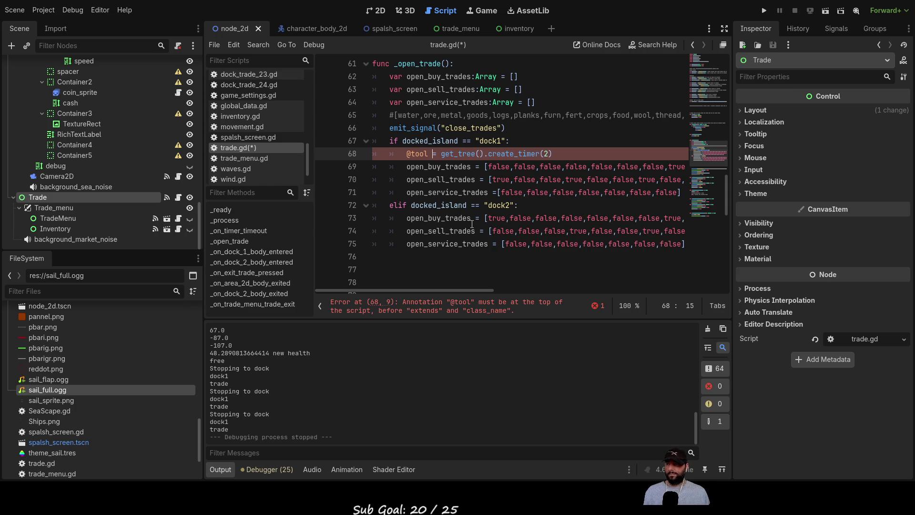
{"action": "key", "text": "Delete"}
{"action": "key", "text": "Delete"}
{"action": "key", "text": "BackSpace"}
{"action": "key", "text": "BackSpace"}
{"action": "key", "text": "BackSpace"}
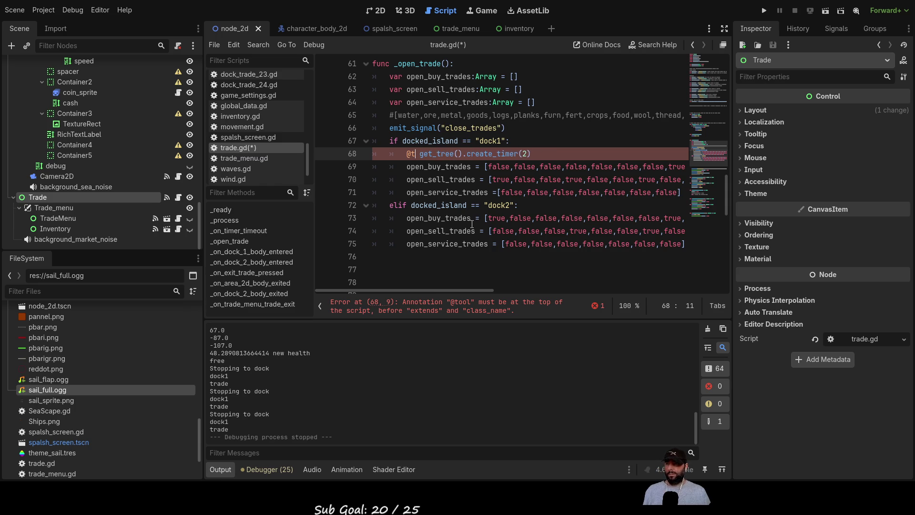
{"action": "key", "text": "Delete"}
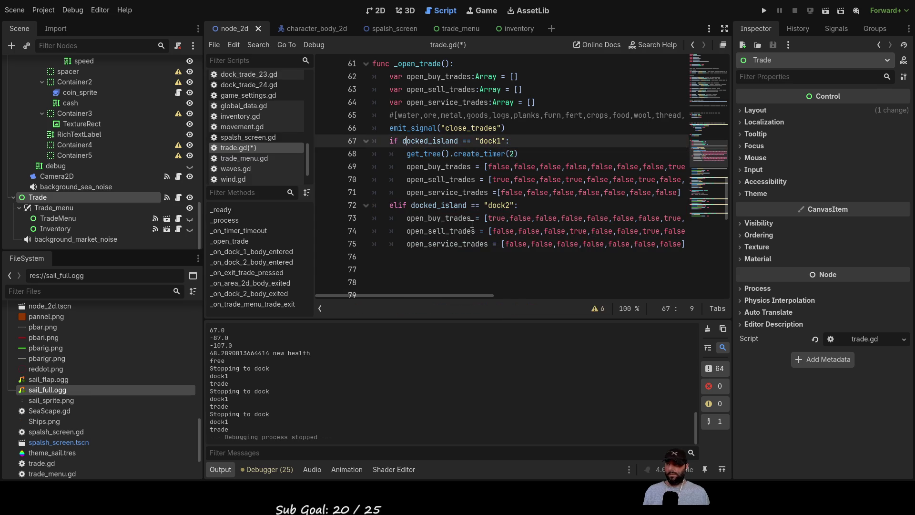
{"action": "key", "text": "Right"}
{"action": "key", "text": "Right"}
{"action": "key", "text": "Right"}
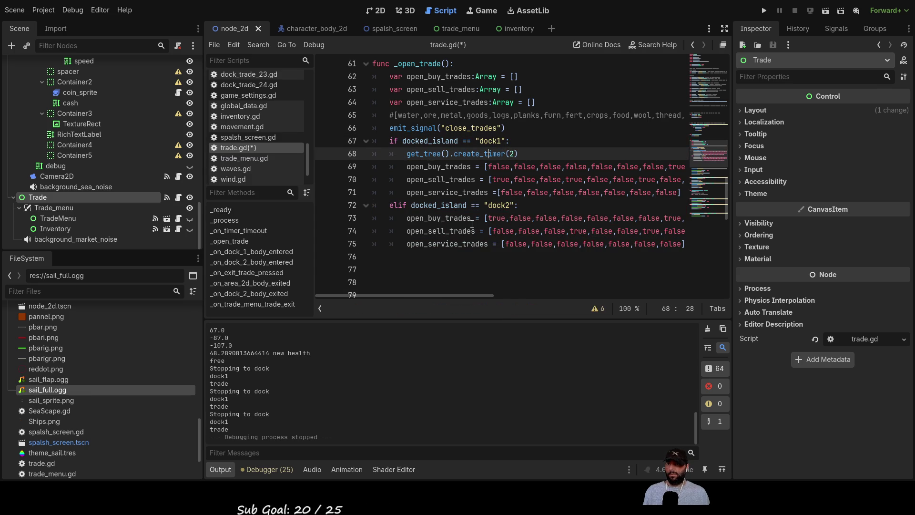
{"action": "double_click", "coordinate": [479, 153]}
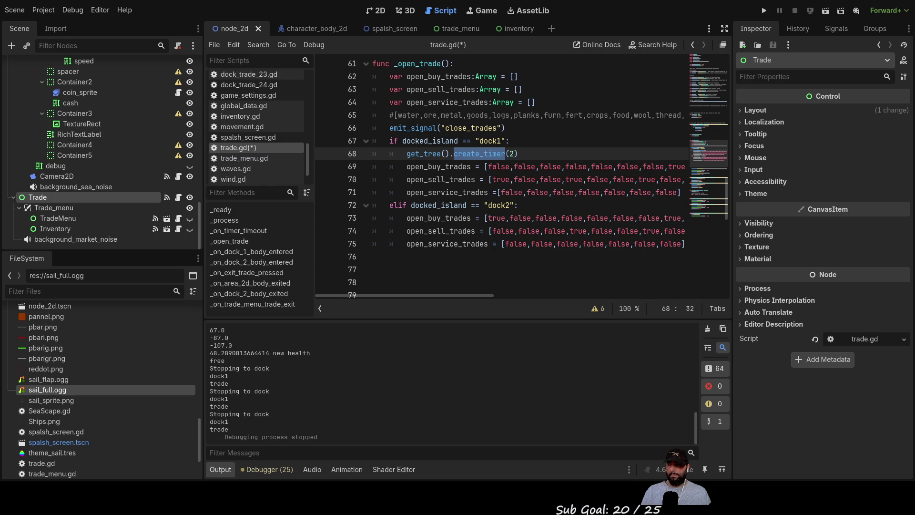
Chain .start onto get_tree().create_timer(2) on line 68, then launch the game to test it.
{"action": "left_click", "coordinate": [530, 153]}
{"action": "type", "text": ".start"}
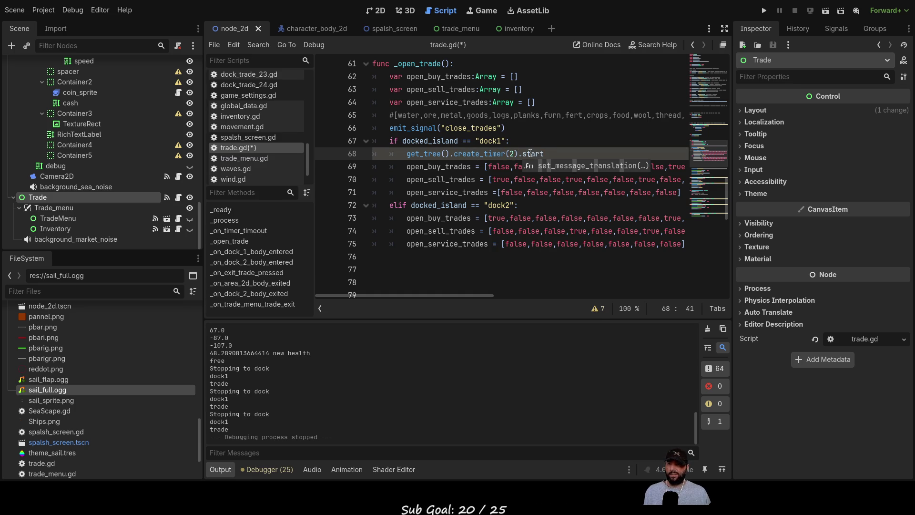
{"action": "left_click", "coordinate": [530, 283]}
{"action": "left_click", "coordinate": [520, 127]}
{"action": "left_click", "coordinate": [576, 257]}
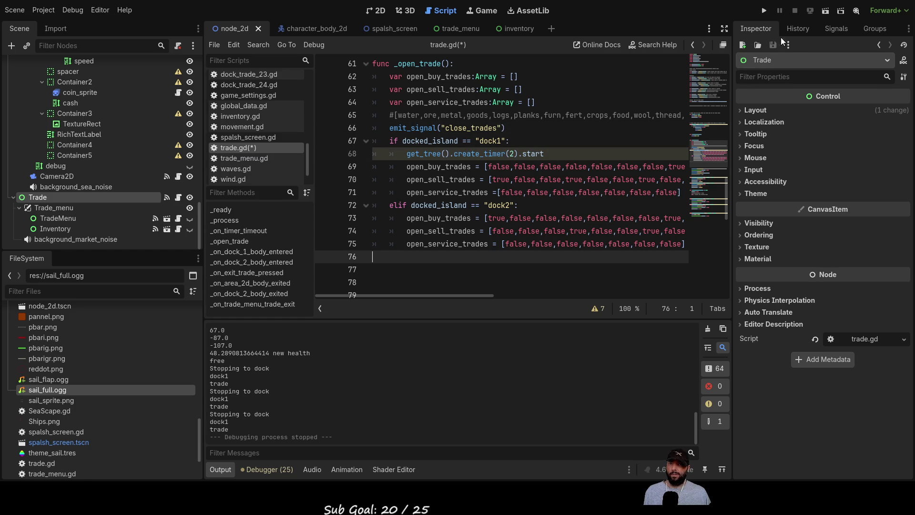
{"action": "left_click", "coordinate": [763, 11]}
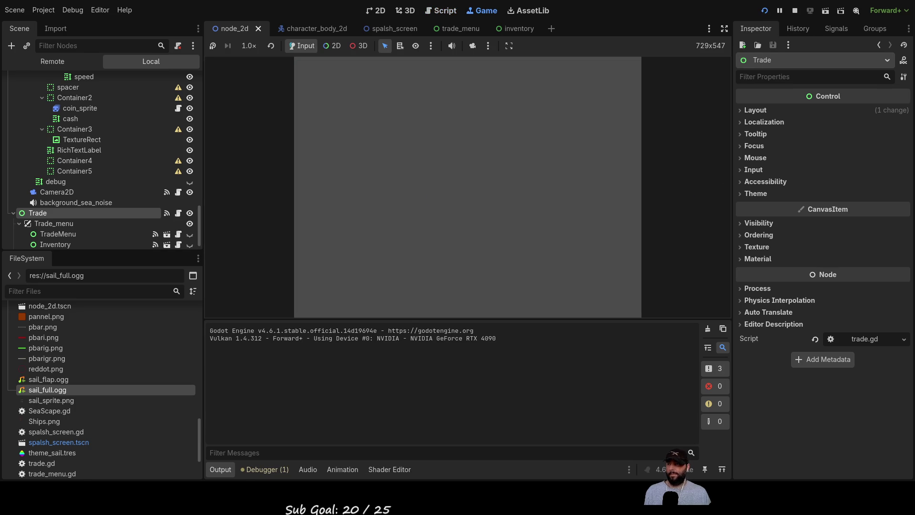
Sail forward and dock at the island with E, triggering the SceneTreeTimer 'start' error.
{"action": "key", "text": "w"}
{"action": "scroll", "coordinate": [496, 216], "scroll_direction": "down", "scroll_amount": 2}
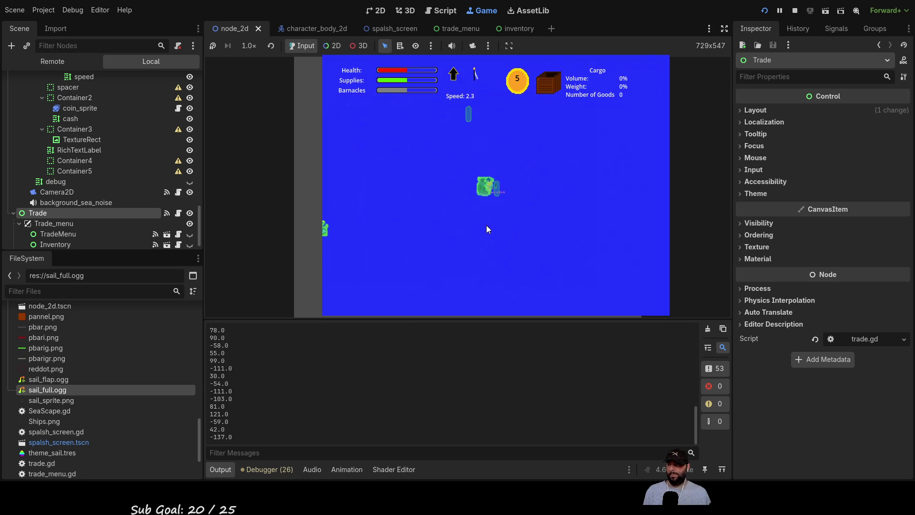
{"action": "key", "text": "e"}
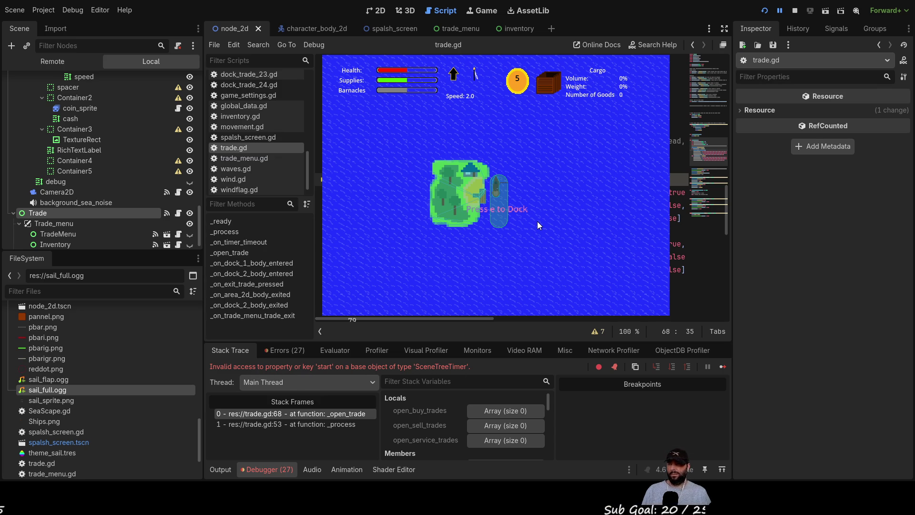
Remove .start and rework the dock1 timer lines with timer, await and timer.timeout text.
{"action": "key", "text": "Delete"}
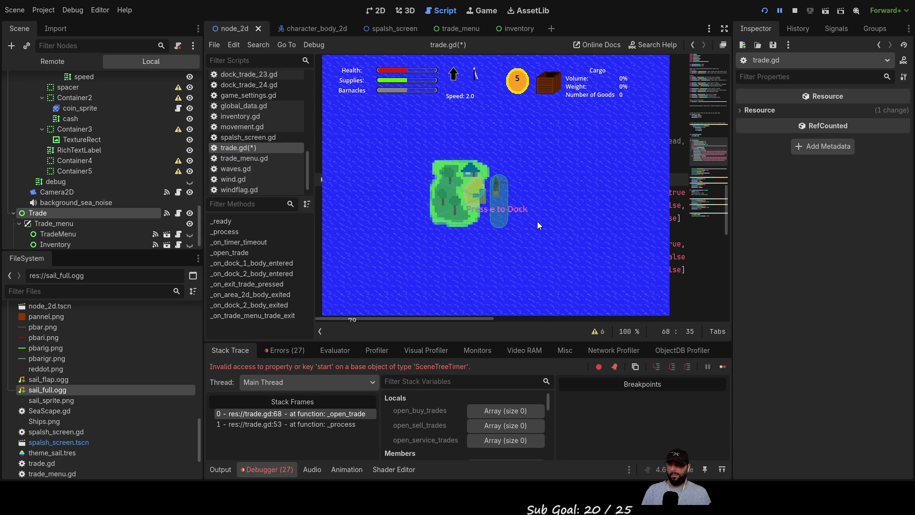
{"action": "key", "text": "ctrl+Left"}
{"action": "key", "text": "ctrl+Left"}
{"action": "key", "text": "ctrl+Left"}
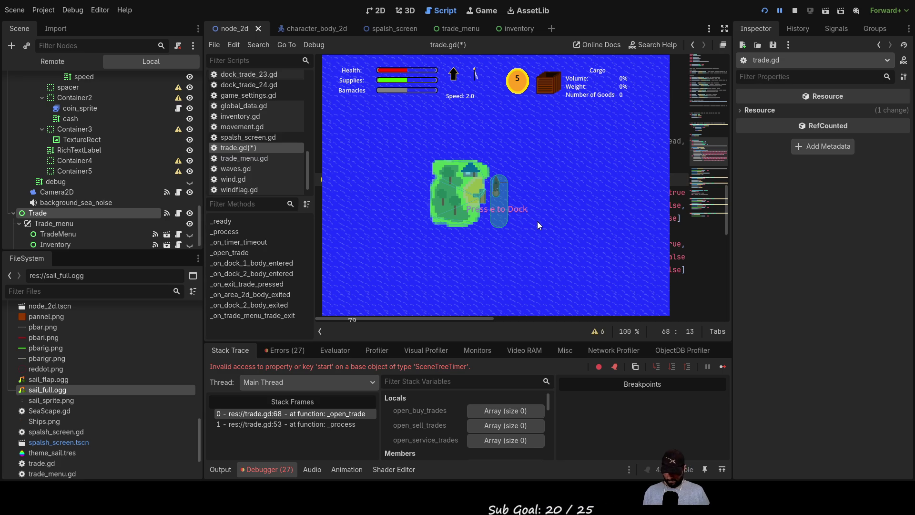
{"action": "key", "text": "Right"}
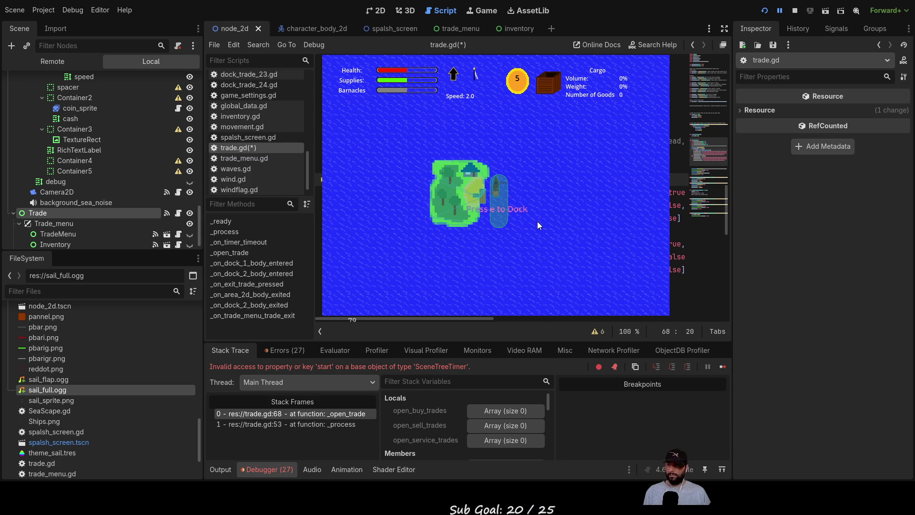
{"action": "type", "text": "timer"}
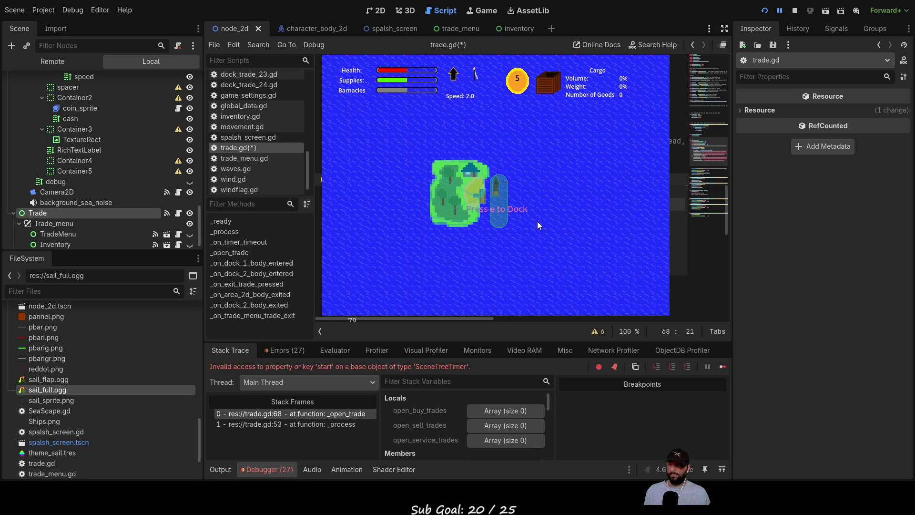
{"action": "key", "text": "Return"}
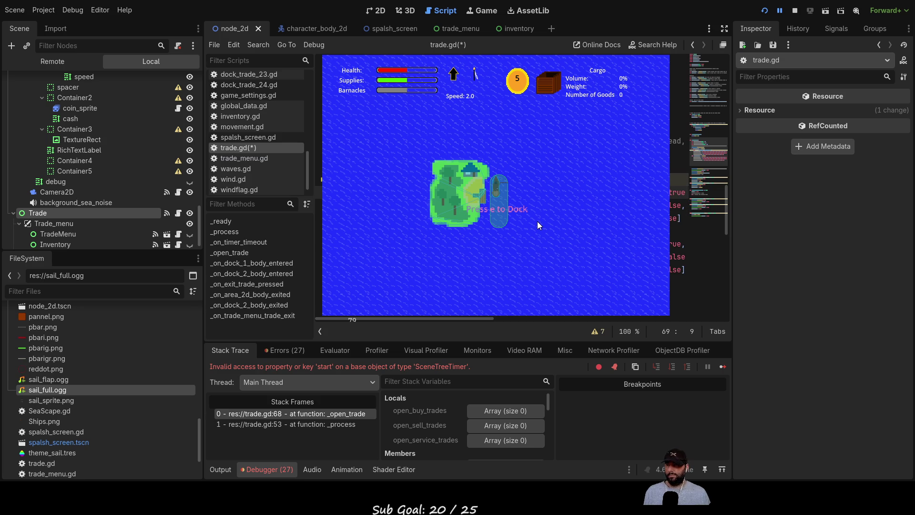
{"action": "type", "text": "timer."}
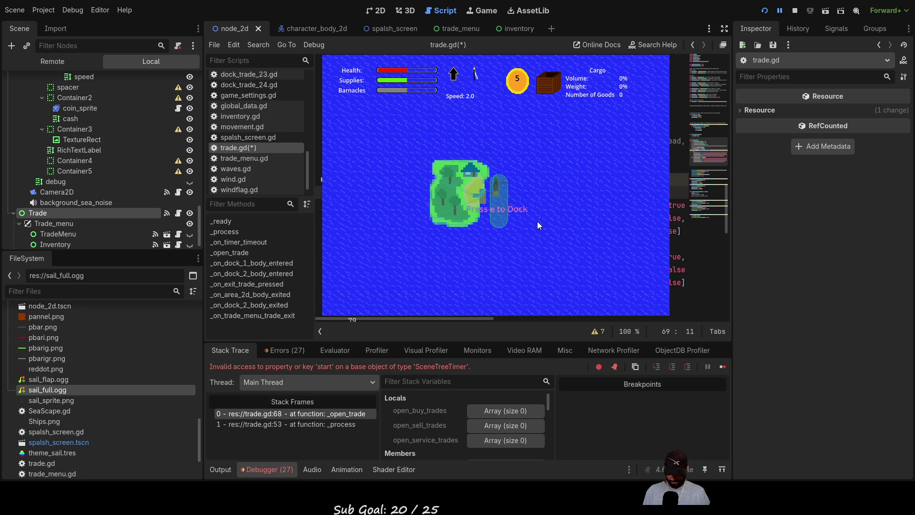
{"action": "type", "text": "timeou"}
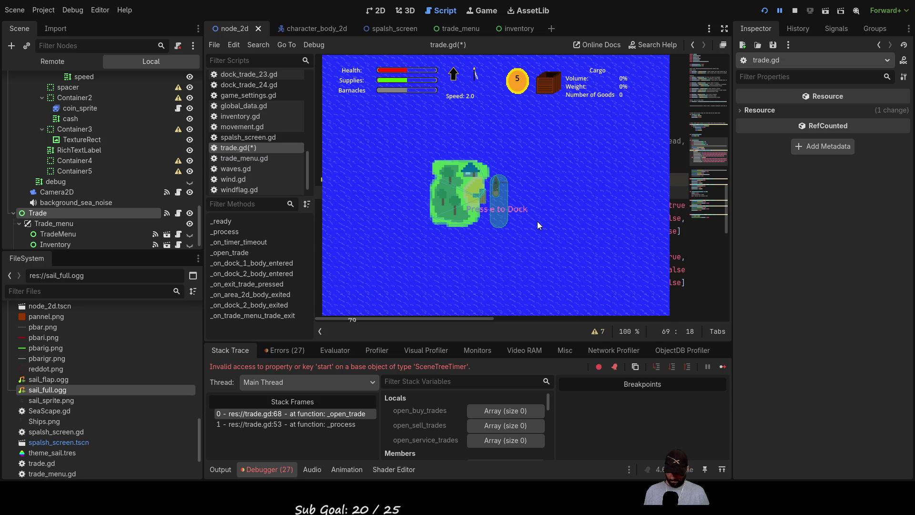
{"action": "key", "text": "Up"}
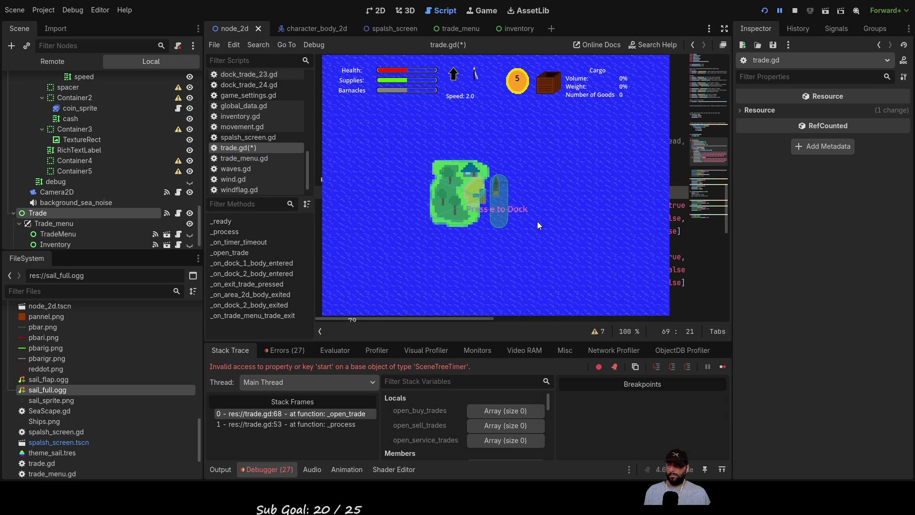
{"action": "key", "text": "Home"}
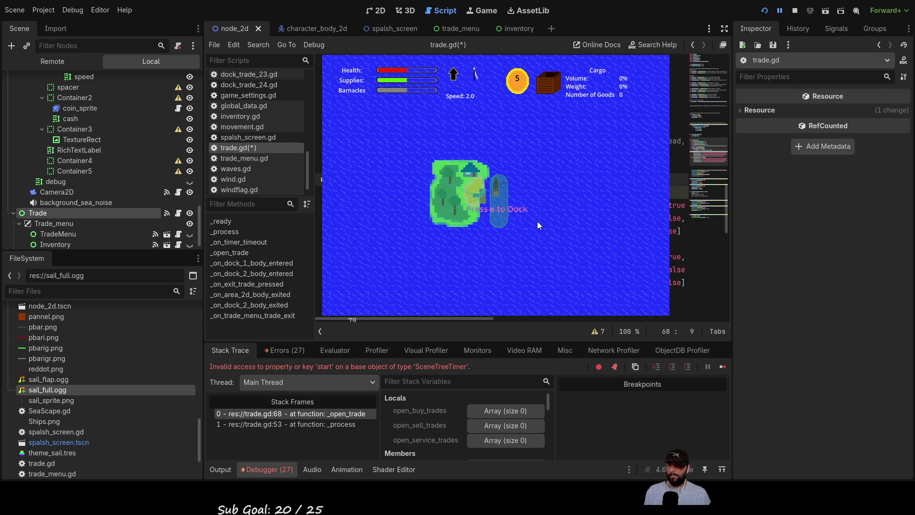
{"action": "type", "text": "awai"}
Paste 'var d_time = get_tree().create_timer(2)' onto line 8 and rerun the game.
{"action": "key", "text": "Page_Up"}
{"action": "key", "text": "Page_Up"}
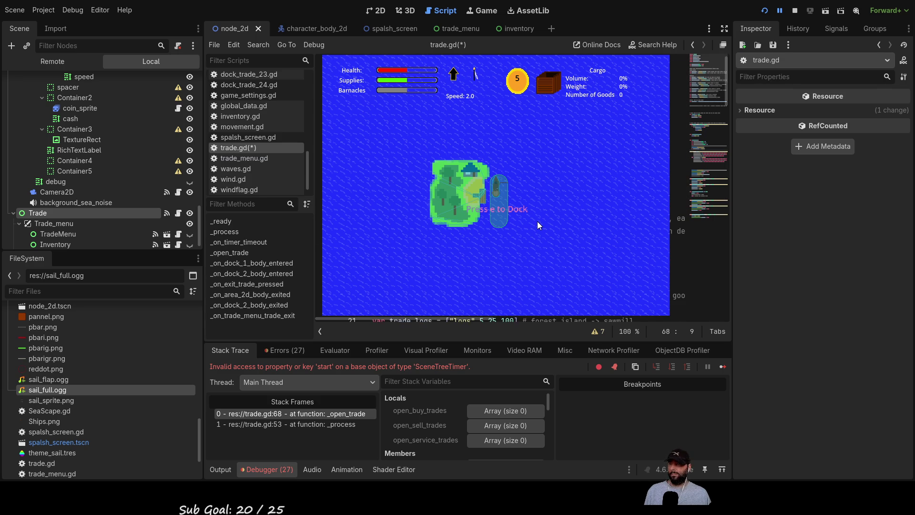
{"action": "key", "text": "Return"}
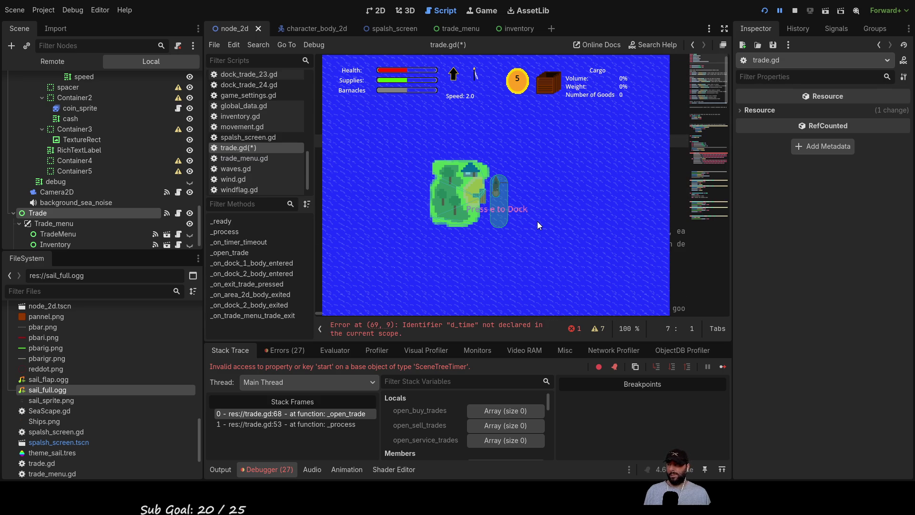
{"action": "key", "text": "Return"}
{"action": "key", "text": "ctrl+v"}
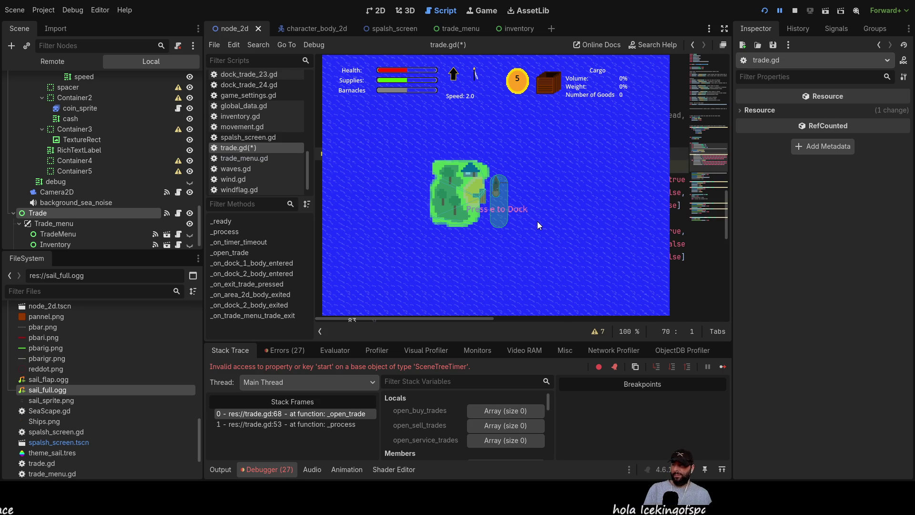
{"action": "left_click", "coordinate": [795, 10]}
Rerun the game from the main menu, hit the null create_timer error, and stop it.
{"action": "left_click", "coordinate": [764, 11]}
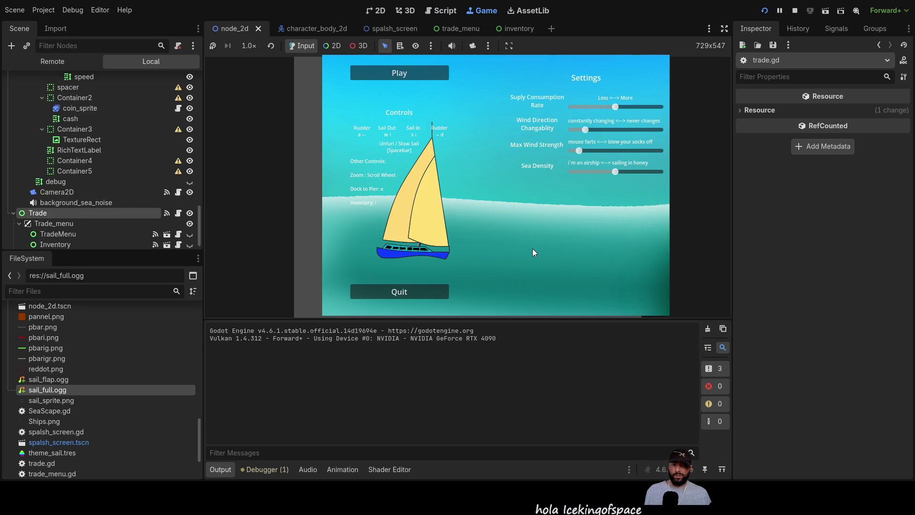
{"action": "left_click", "coordinate": [408, 76]}
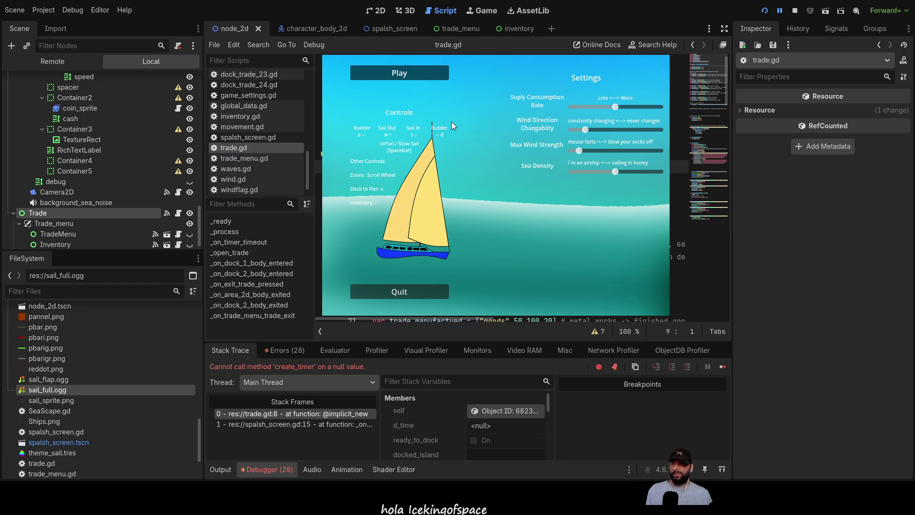
{"action": "key", "text": "F8"}
Delete the d_time declaration from line 8 of trade.gd.
{"action": "left_click_drag", "start_coordinate": [540, 153], "coordinate": [372, 153]}
{"action": "key", "text": "ctrl+c"}
{"action": "key", "text": "Delete"}
{"action": "scroll", "coordinate": [486, 180], "scroll_direction": "down", "scroll_amount": 7}
{"action": "scroll", "coordinate": [485, 180], "scroll_direction": "down", "scroll_amount": 11}
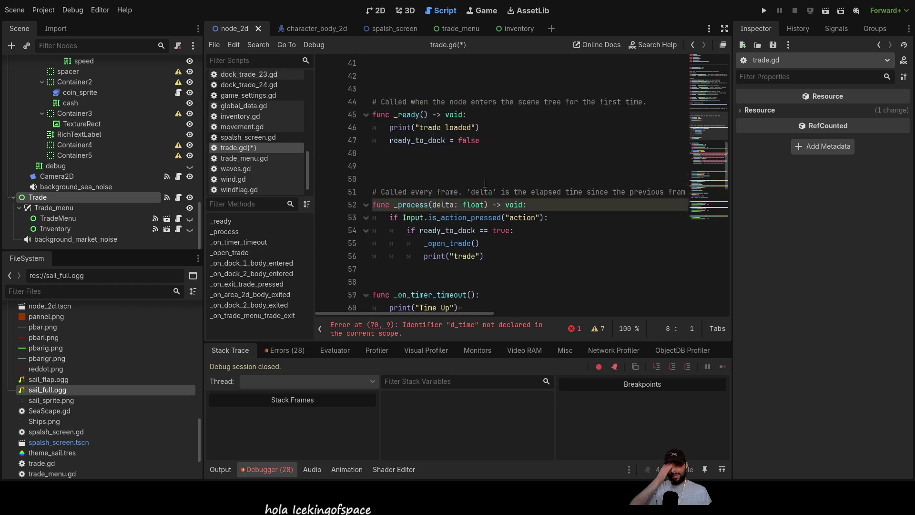
Replace d_time.start on line 70 with a plain, tab-indented get_tree().create_timer(2) call.
{"action": "left_click_drag", "start_coordinate": [459, 256], "coordinate": [406, 257]}
{"action": "key", "text": "ctrl+v"}
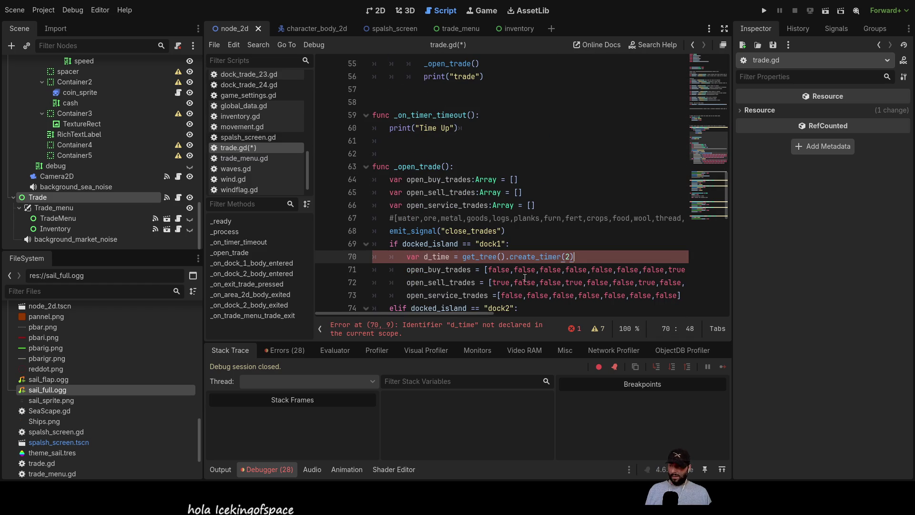
{"action": "key", "text": "BackSpace"}
{"action": "key", "text": "BackSpace"}
{"action": "key", "text": "BackSpace"}
{"action": "key", "text": "Tab"}
{"action": "left_click_drag", "start_coordinate": [439, 257], "coordinate": [405, 257]}
{"action": "key", "text": "BackSpace"}
{"action": "key", "text": "Delete"}
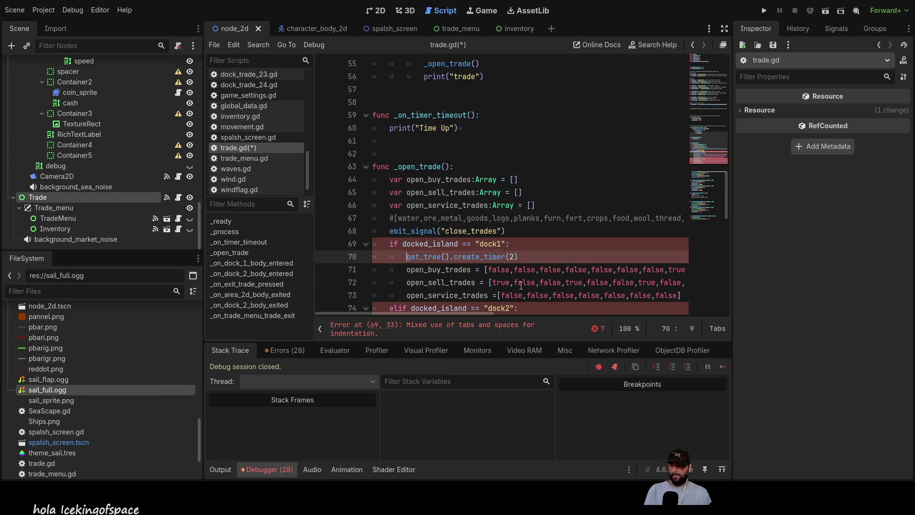
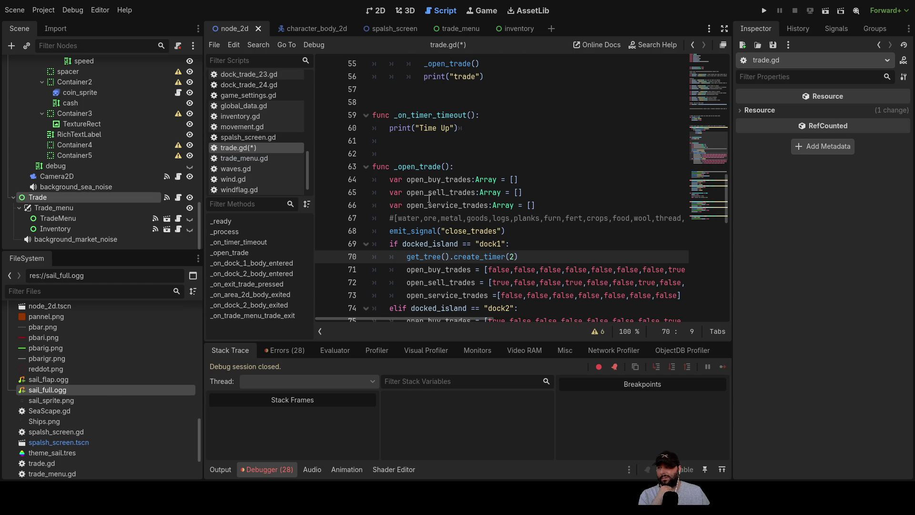
Declare var d_time = Timer.new() on line 8 at the top of trade.gd.
{"action": "scroll", "coordinate": [438, 196], "scroll_direction": "up", "scroll_amount": 15}
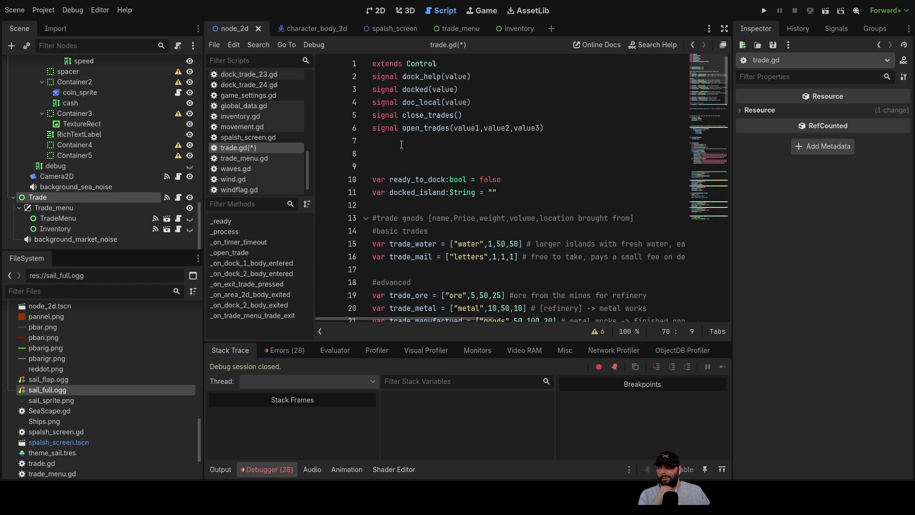
{"action": "left_click", "coordinate": [401, 154]}
{"action": "type", "text": "var d_time "}
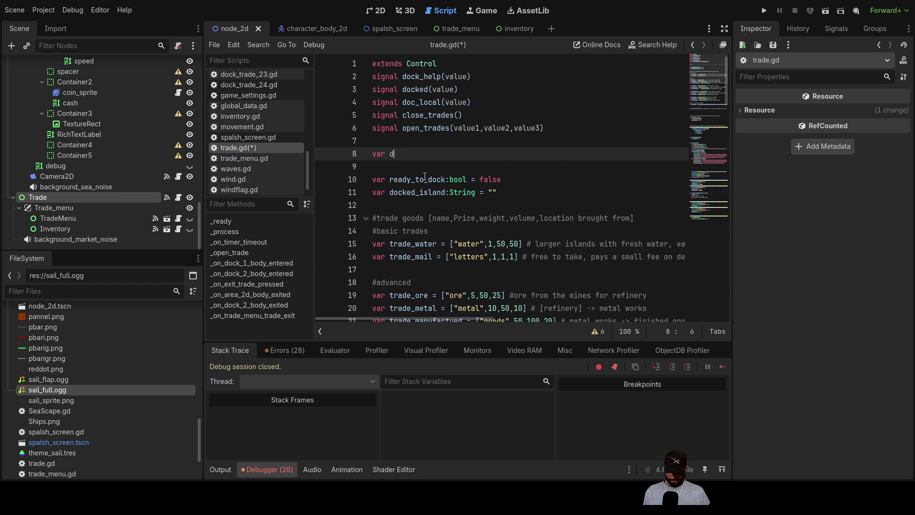
{"action": "type", "text": "= tim"}
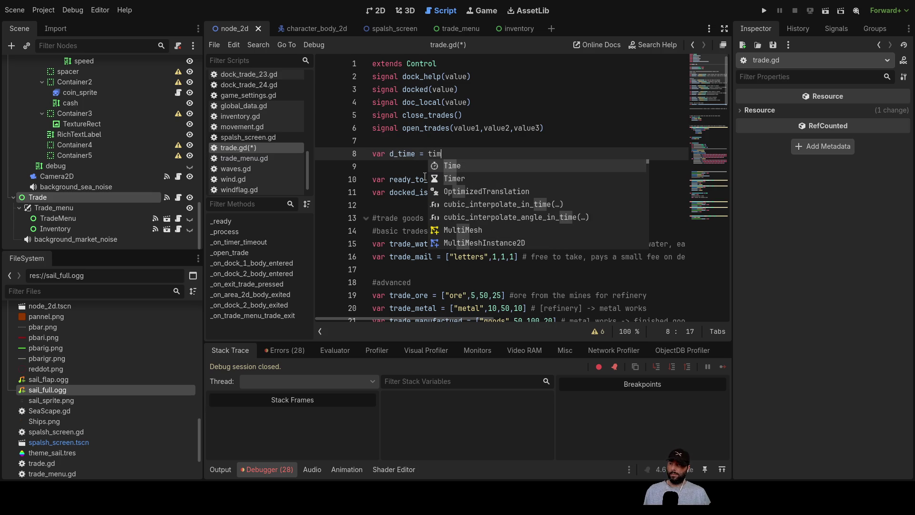
{"action": "key", "text": "Down"}
{"action": "key", "text": "Return"}
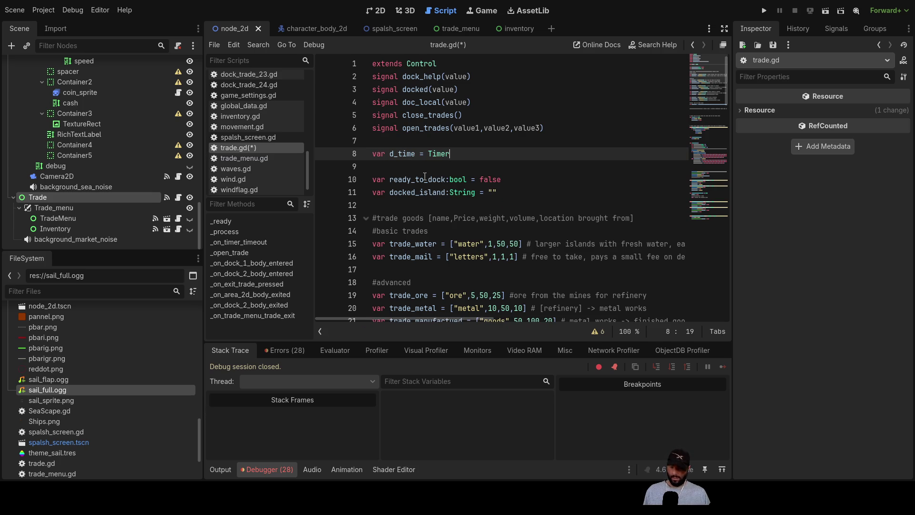
{"action": "type", "text": "new("}
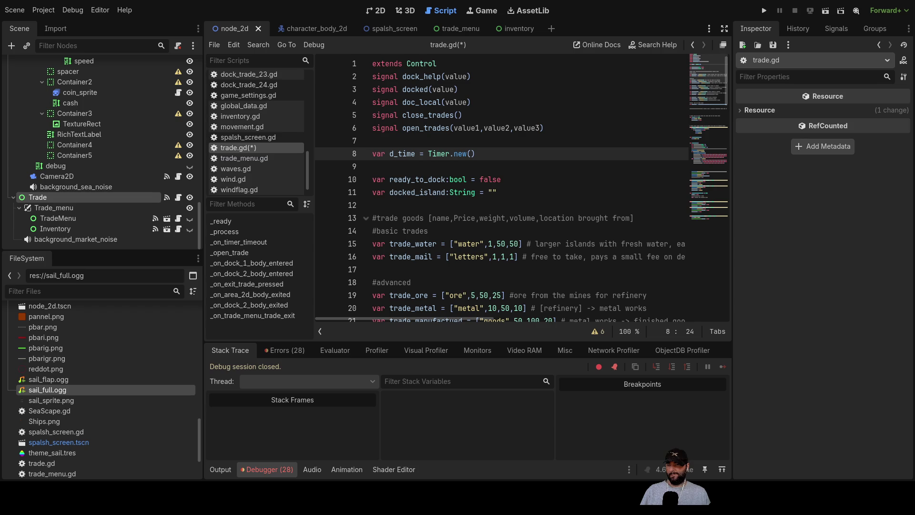
Add add_child(timer) on line 9, then delete it to clear the parse error.
{"action": "left_click", "coordinate": [409, 166]}
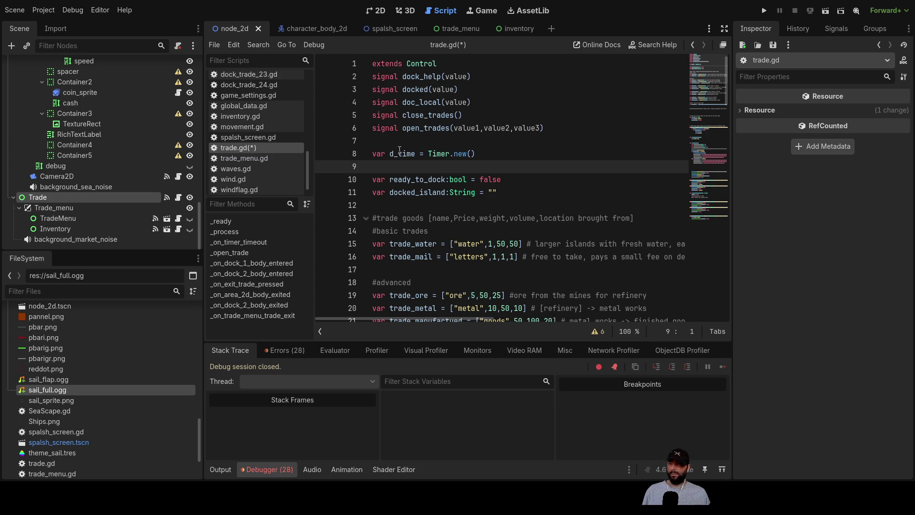
{"action": "type", "text": "add_child(timer)"}
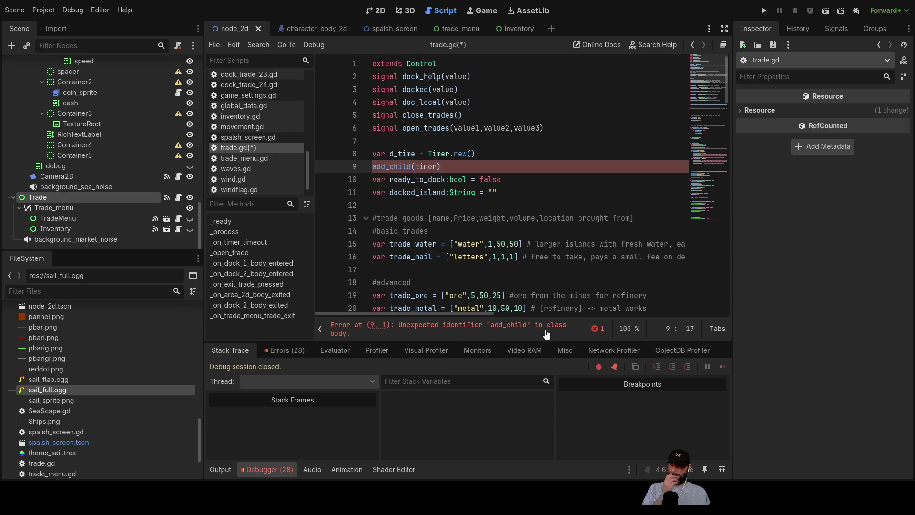
{"action": "left_click_drag", "start_coordinate": [442, 166], "coordinate": [371, 168]}
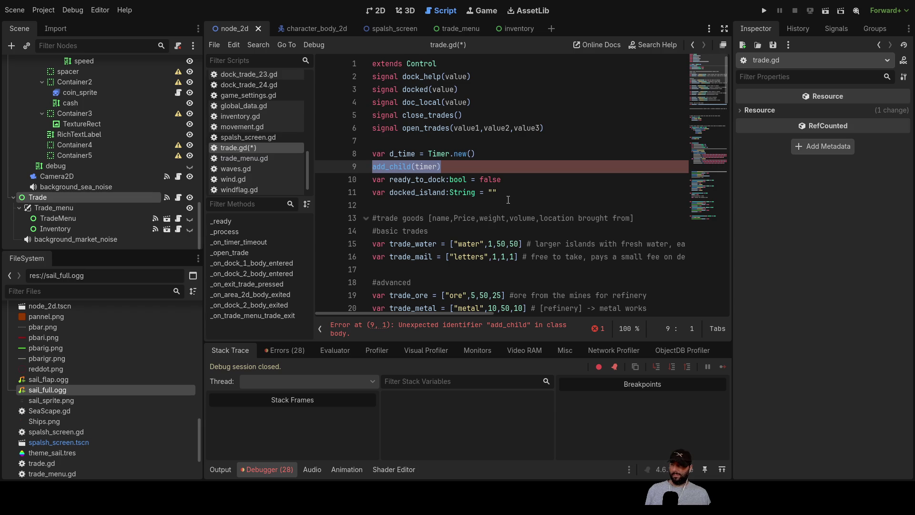
{"action": "key", "text": "BackSpace"}
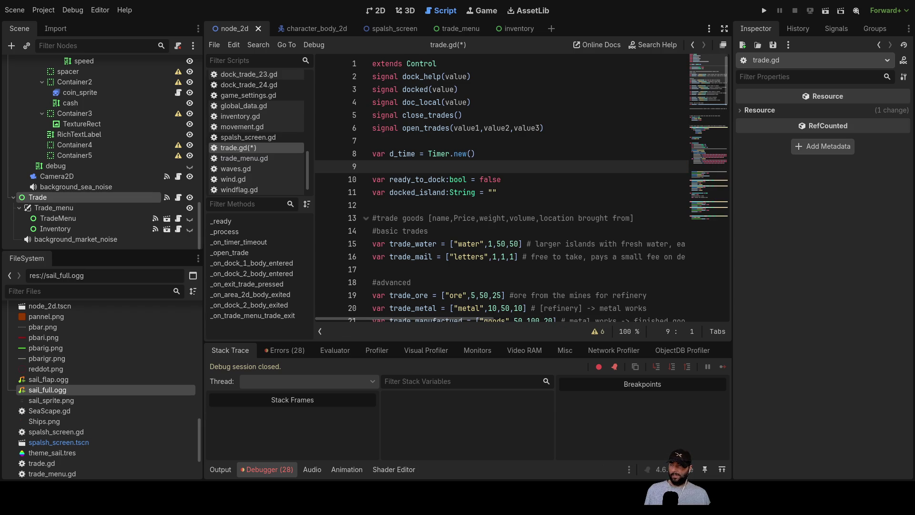
{"action": "left_click_drag", "start_coordinate": [488, 155], "coordinate": [372, 156]}
Delete the top-level d_time declaration and scroll to the _open_trade function.
{"action": "key", "text": "BackSpace"}
{"action": "scroll", "coordinate": [455, 197], "scroll_direction": "down", "scroll_amount": 3}
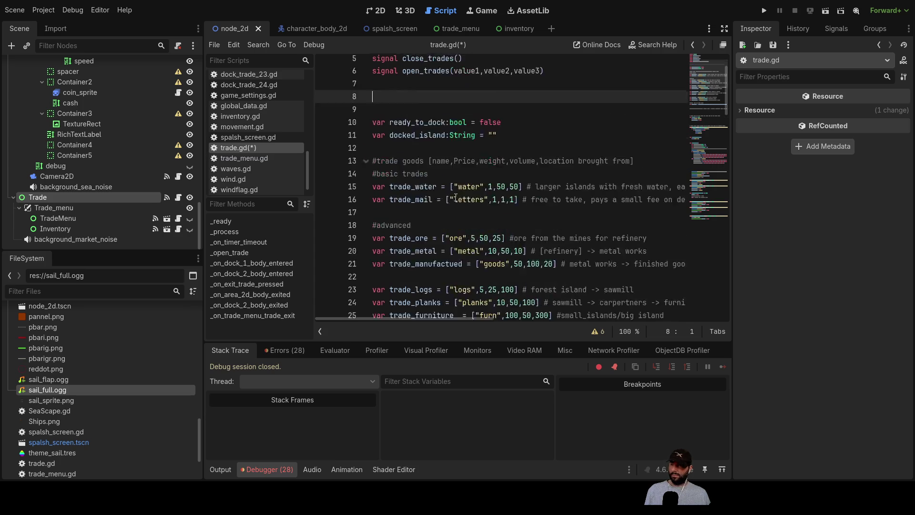
{"action": "scroll", "coordinate": [455, 196], "scroll_direction": "down", "scroll_amount": 12}
{"action": "scroll", "coordinate": [455, 198], "scroll_direction": "down", "scroll_amount": 4}
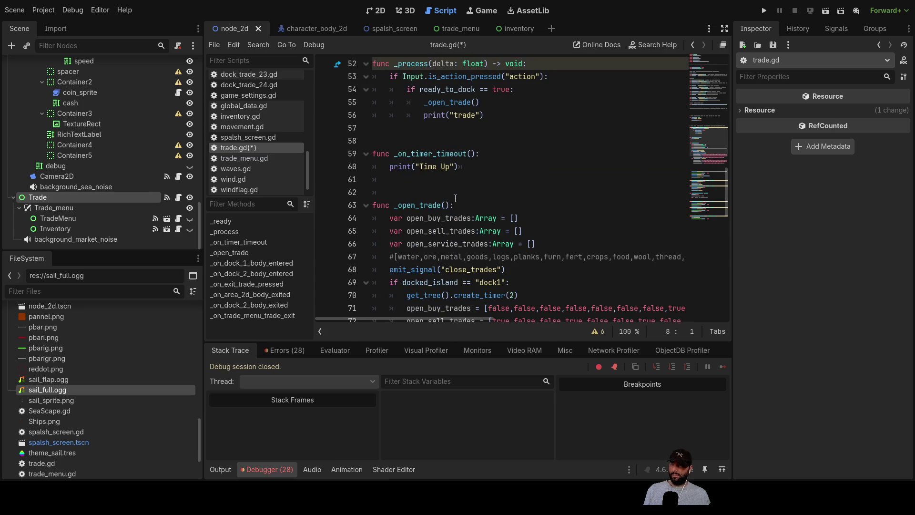
{"action": "scroll", "coordinate": [455, 197], "scroll_direction": "down", "scroll_amount": 4}
{"action": "scroll", "coordinate": [428, 204], "scroll_direction": "up", "scroll_amount": 1}
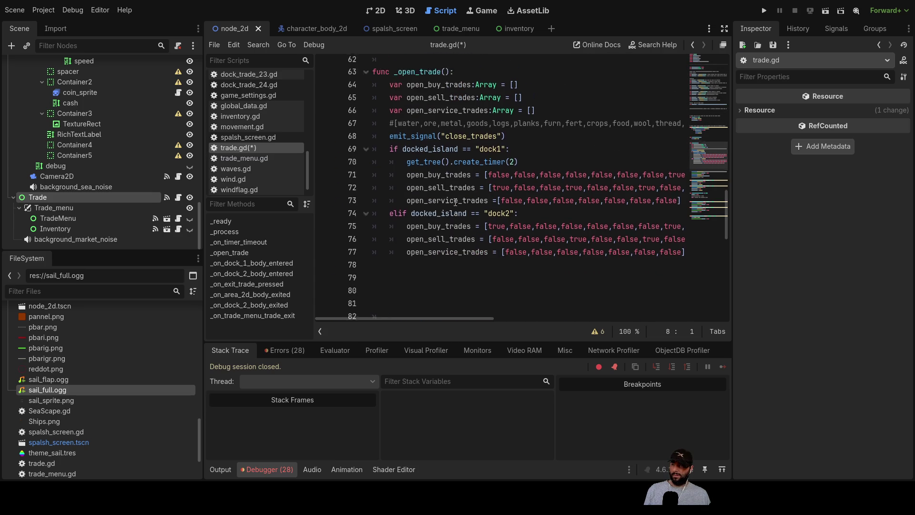
Replace the get_tree().create_timer(2) call with var d_time = Timer.new().
{"action": "left_click", "coordinate": [405, 179]}
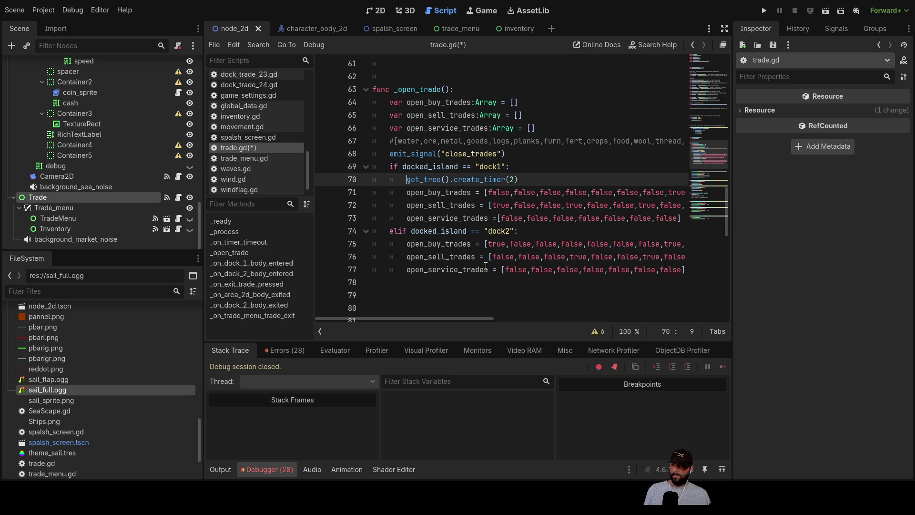
{"action": "key", "text": "Return"}
{"action": "key", "text": "Up"}
{"action": "type", "text": "var d_time = Timer.new()"}
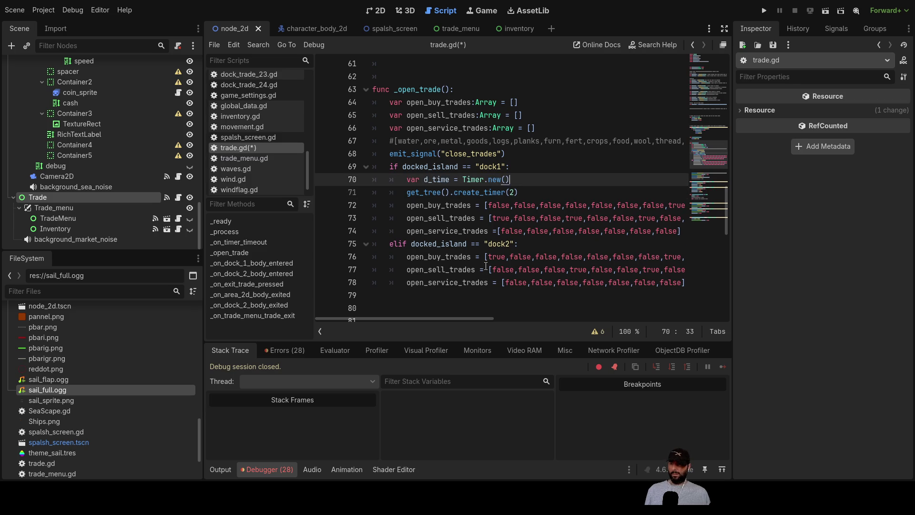
{"action": "key", "text": "Down"}
{"action": "key", "text": "Right"}
{"action": "key", "text": "End"}
{"action": "key", "text": "shift+Left"}
{"action": "key", "text": "shift+Left"}
{"action": "key", "text": "shift+Left"}
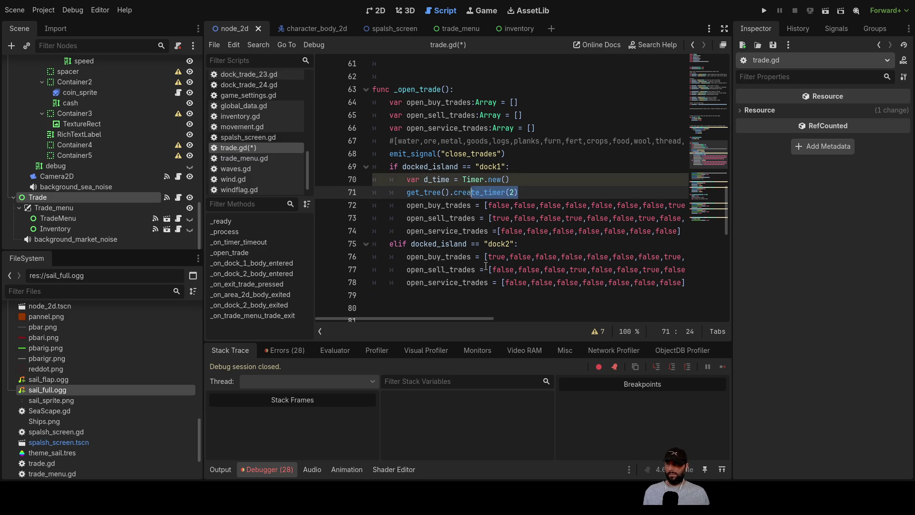
{"action": "key", "text": "ctrl+x"}
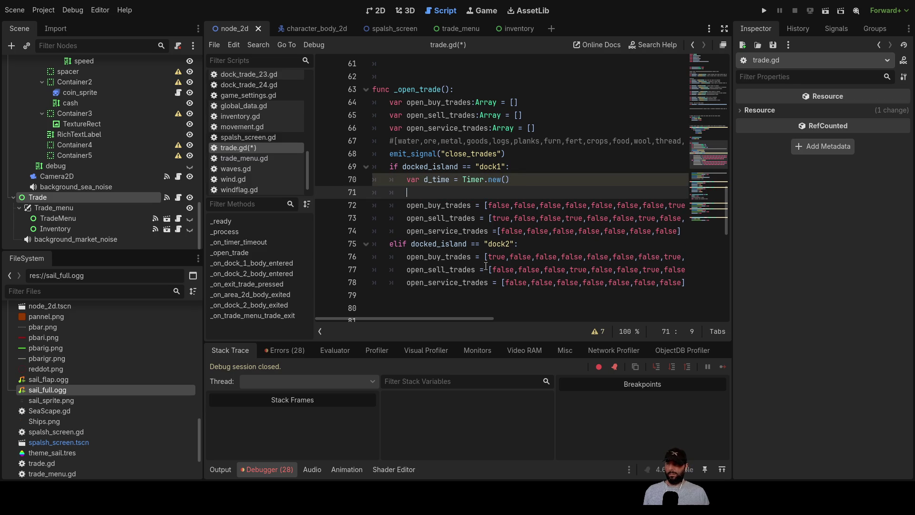
{"action": "key", "text": "ctrl+v"}
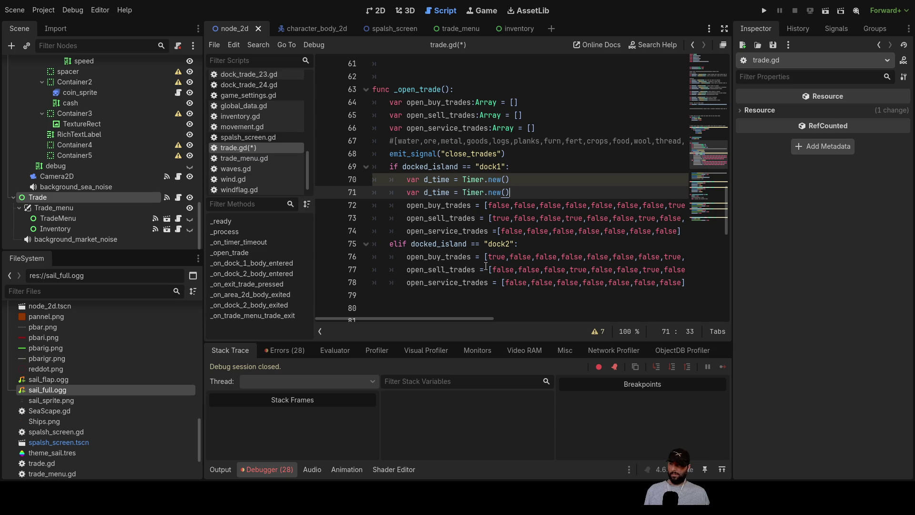
{"action": "key", "text": "BackSpace"}
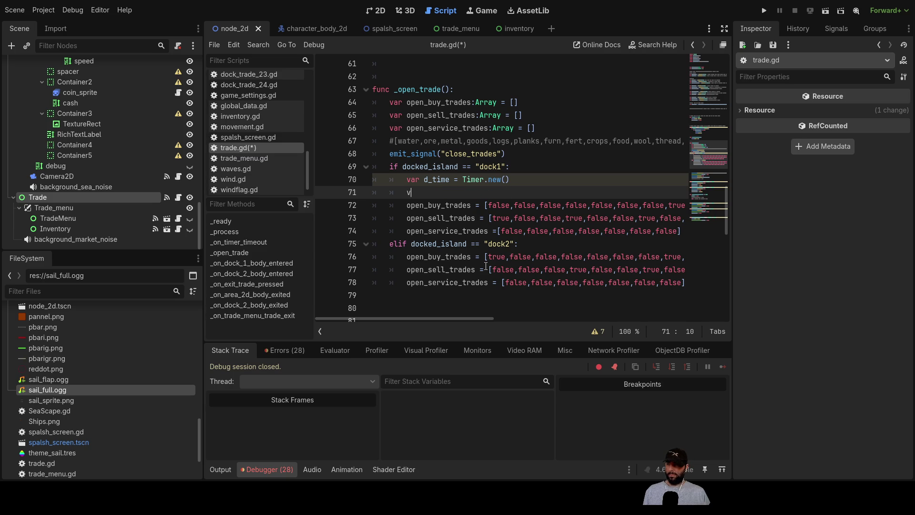
{"action": "key", "text": "BackSpace"}
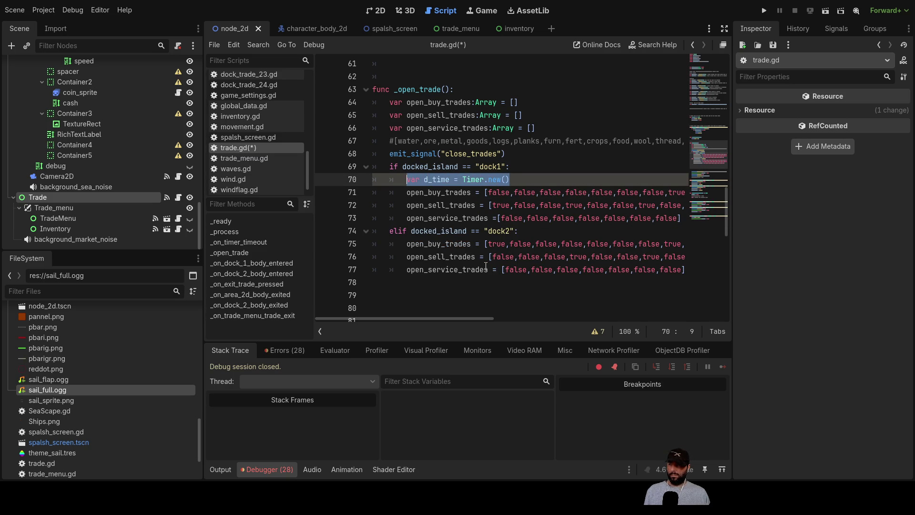
Move the d_time declaration and add_child(timer) above the if docked_island check.
{"action": "key", "text": "ctrl+x"}
{"action": "key", "text": "Up"}
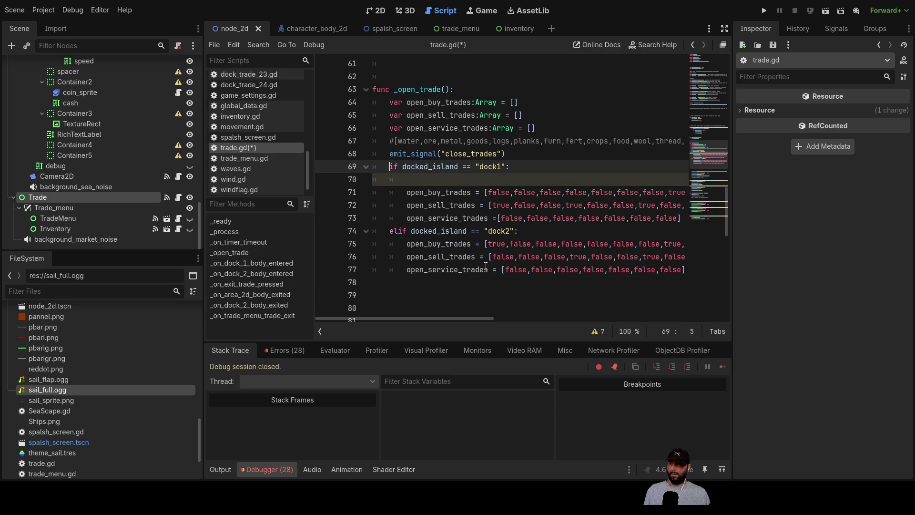
{"action": "key", "text": "Return"}
{"action": "key", "text": "Up"}
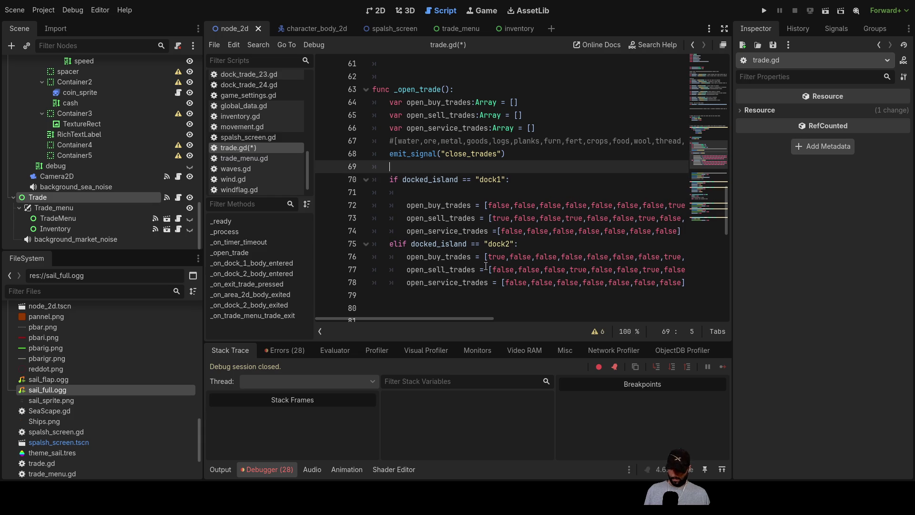
{"action": "key", "text": "Down"}
{"action": "key", "text": "Down"}
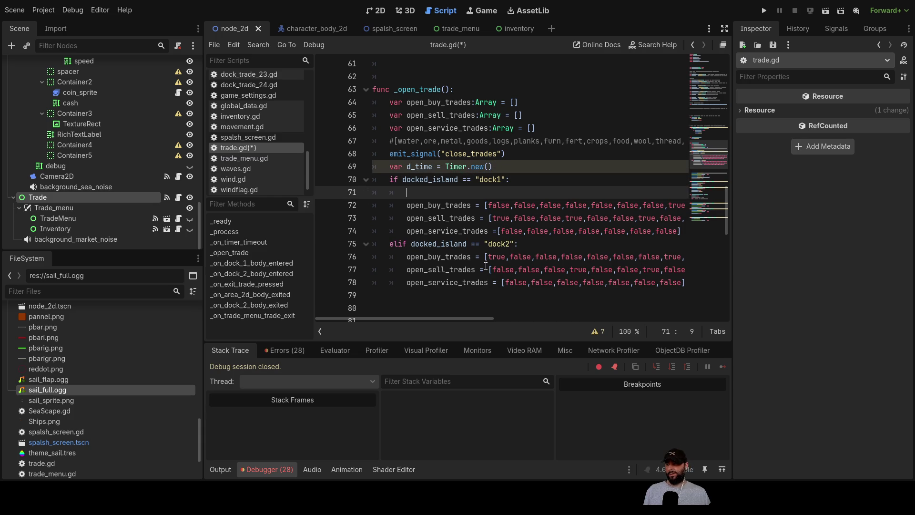
{"action": "key", "text": "Delete"}
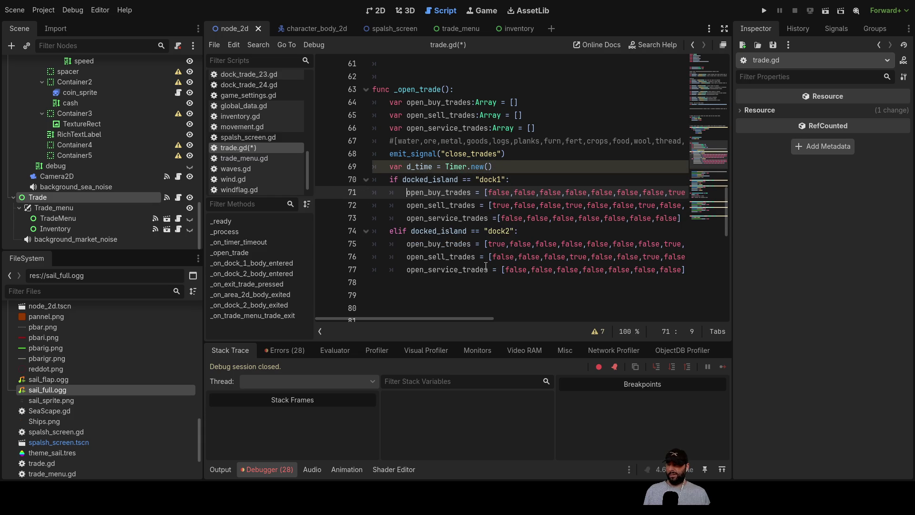
{"action": "key", "text": "Right"}
{"action": "key", "text": "Right"}
{"action": "key", "text": "Right"}
{"action": "key", "text": "Home"}
{"action": "key", "text": "Up"}
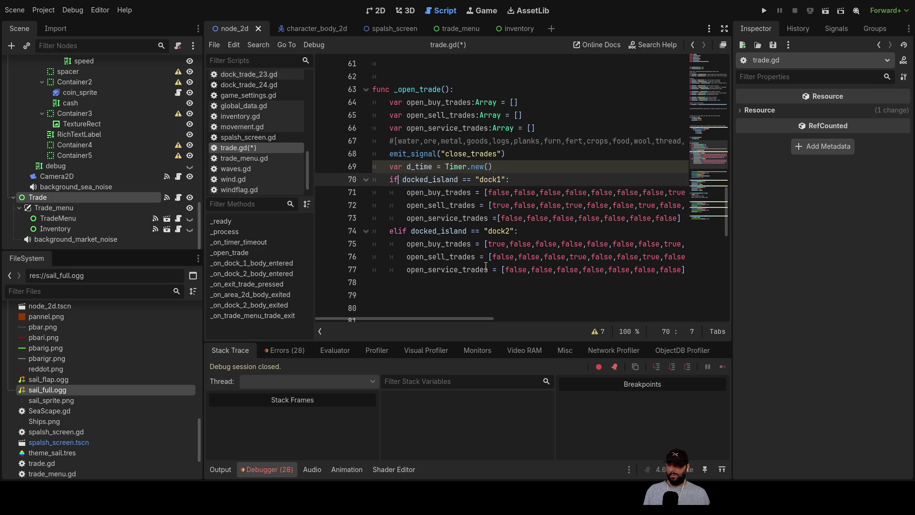
{"action": "key", "text": "Return"}
{"action": "key", "text": "Up"}
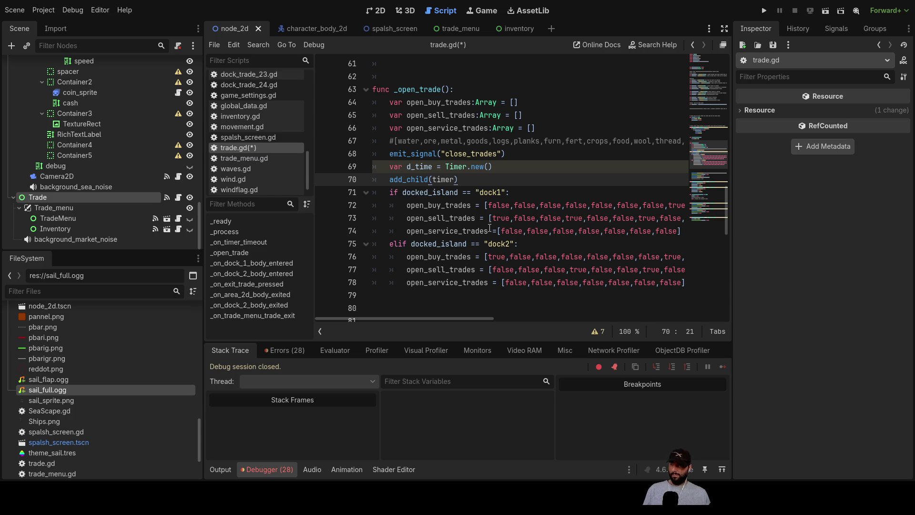
{"action": "key", "text": "Return"}
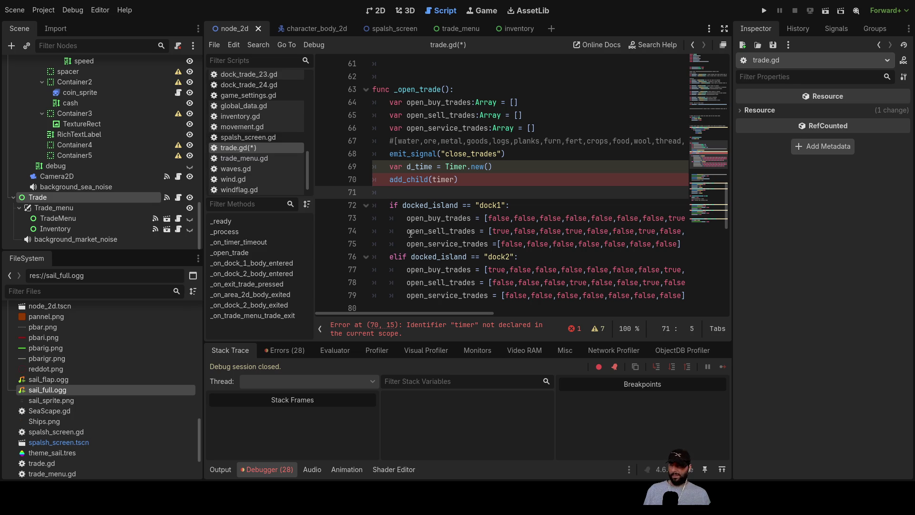
Add a timer.wait_time = 1.0 line and change add_child(timer) to add_child(d_time).
{"action": "type", "text": "timer.wait_time = 1.0"}
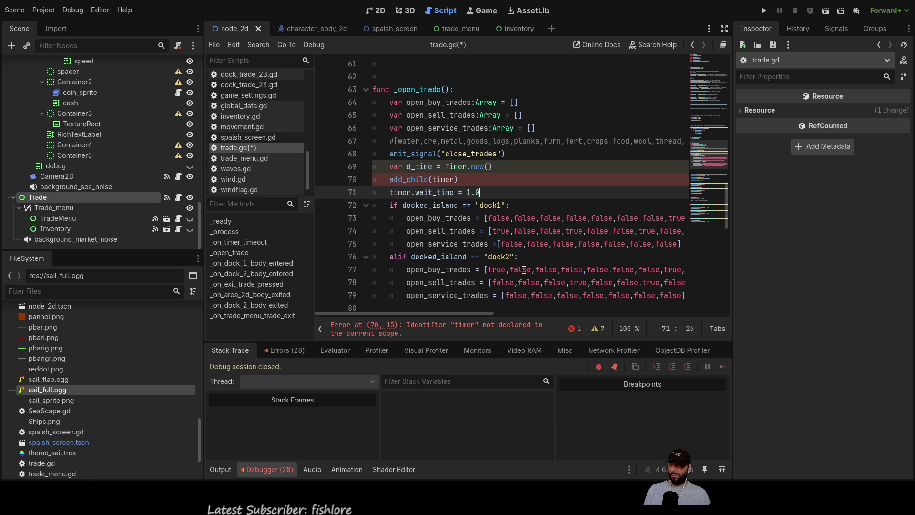
{"action": "left_click", "coordinate": [465, 178]}
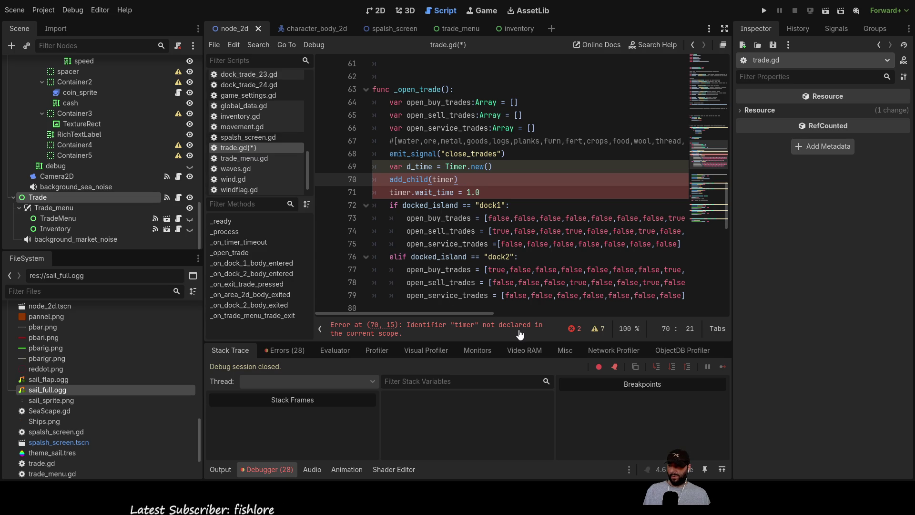
{"action": "double_click", "coordinate": [442, 180]}
{"action": "type", "text": "d_time"}
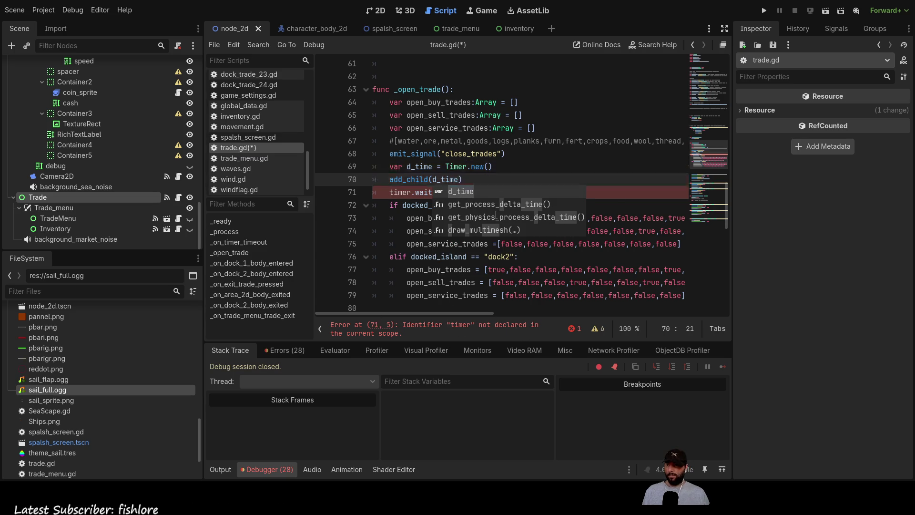
{"action": "left_click", "coordinate": [470, 182]}
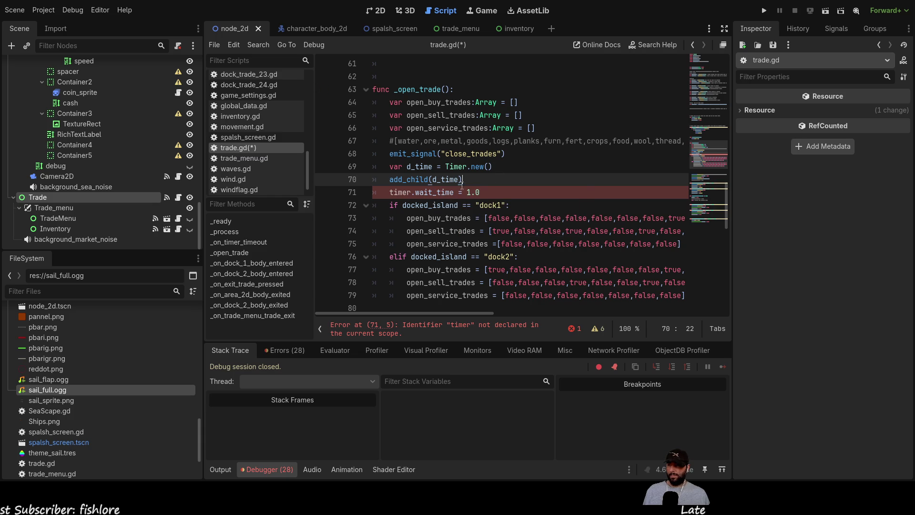
Rename timer to d_time on the wait_time line and set the wait time to 5.
{"action": "double_click", "coordinate": [445, 180]}
{"action": "key", "text": "ctrl+c"}
{"action": "double_click", "coordinate": [403, 192]}
{"action": "key", "text": "ctrl+v"}
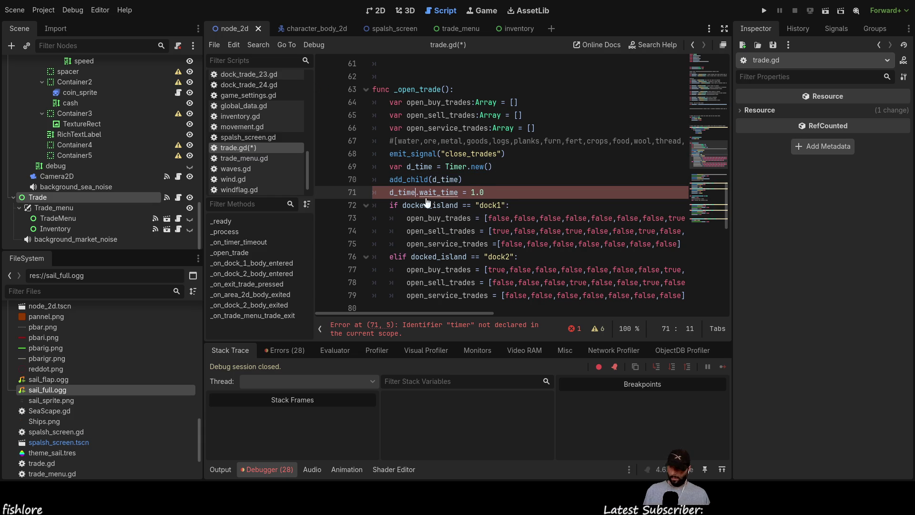
{"action": "key", "text": "BackSpace"}
{"action": "key", "text": "BackSpace"}
{"action": "type", "text": "5"}
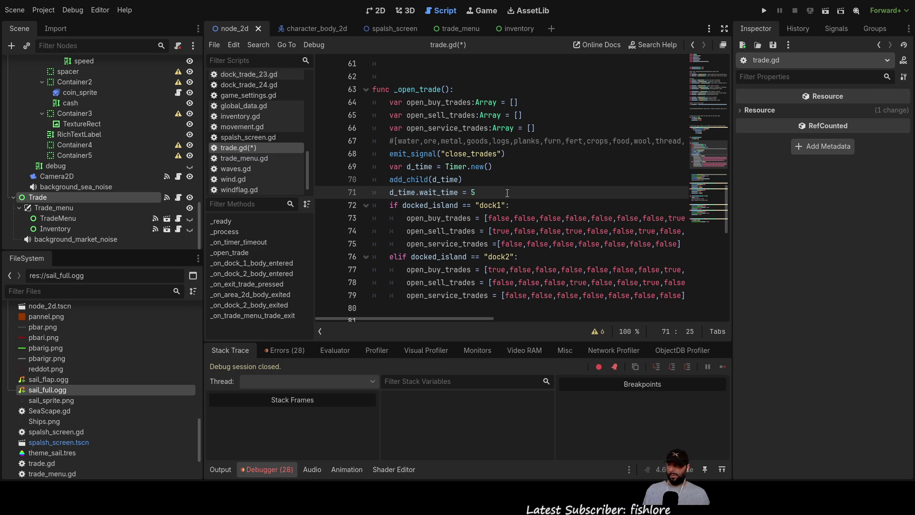
{"action": "key", "text": "Up"}
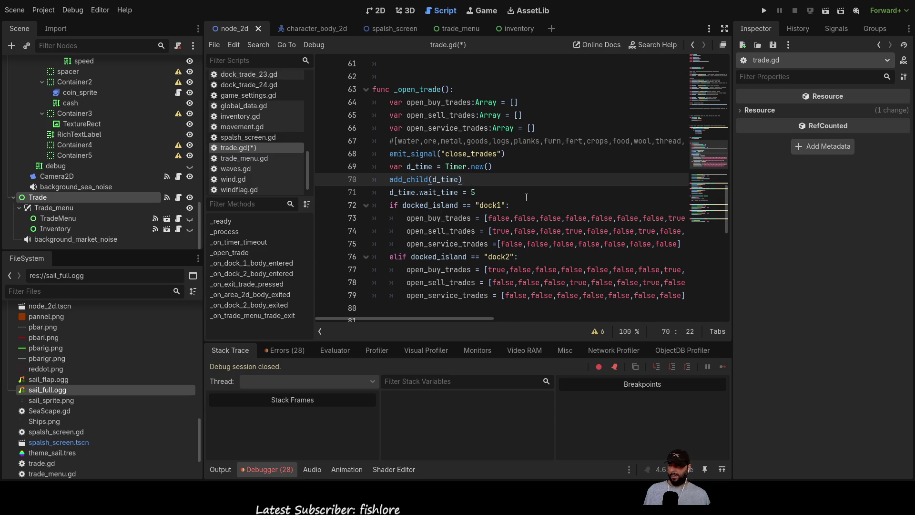
Add d_time.one_shot = true after add_child(d_time).
{"action": "key", "text": "Return"}
{"action": "type", "text": "timer.one_shot = true"}
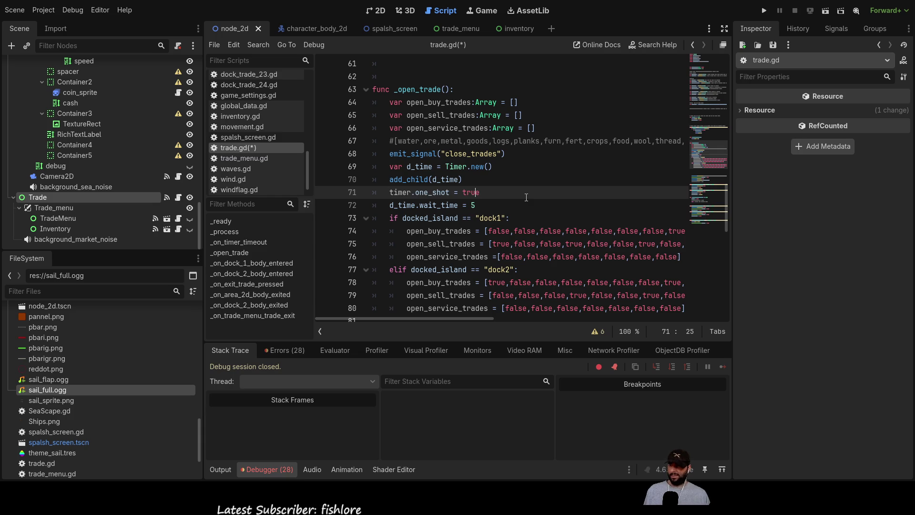
{"action": "left_click", "coordinate": [425, 166]}
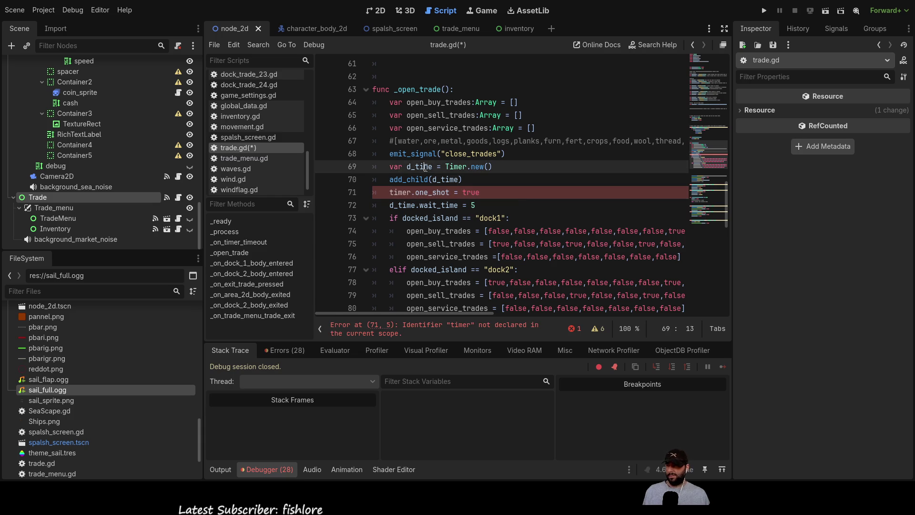
{"action": "double_click", "coordinate": [399, 192]}
{"action": "type", "text": "d_time"}
{"action": "left_click", "coordinate": [456, 166]}
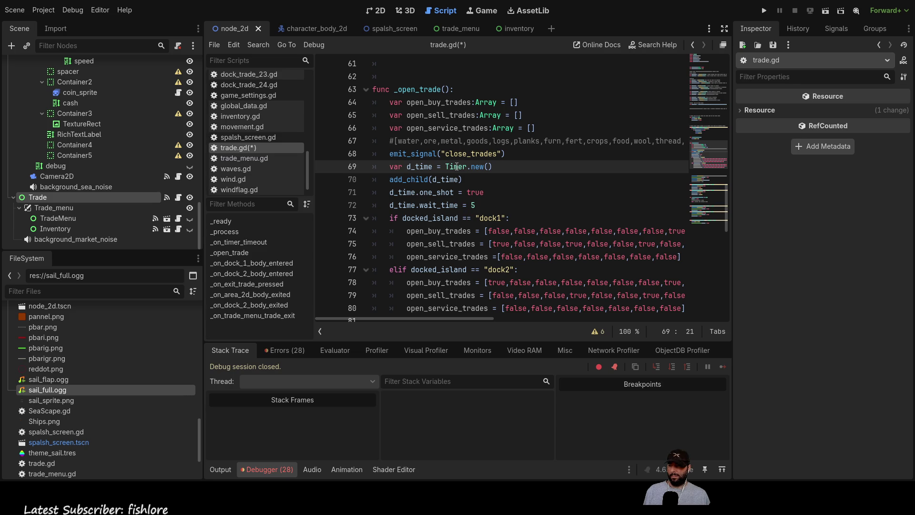
{"action": "left_click", "coordinate": [455, 167]}
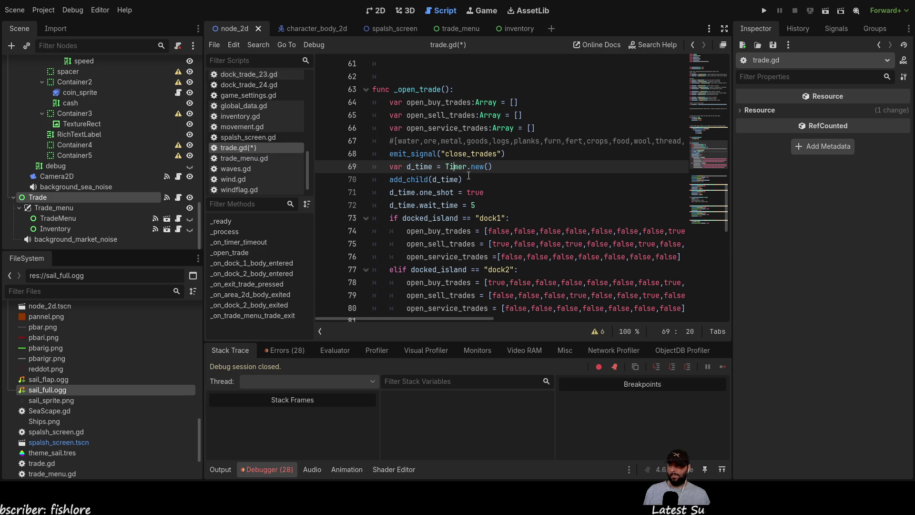
{"action": "left_click", "coordinate": [450, 167]}
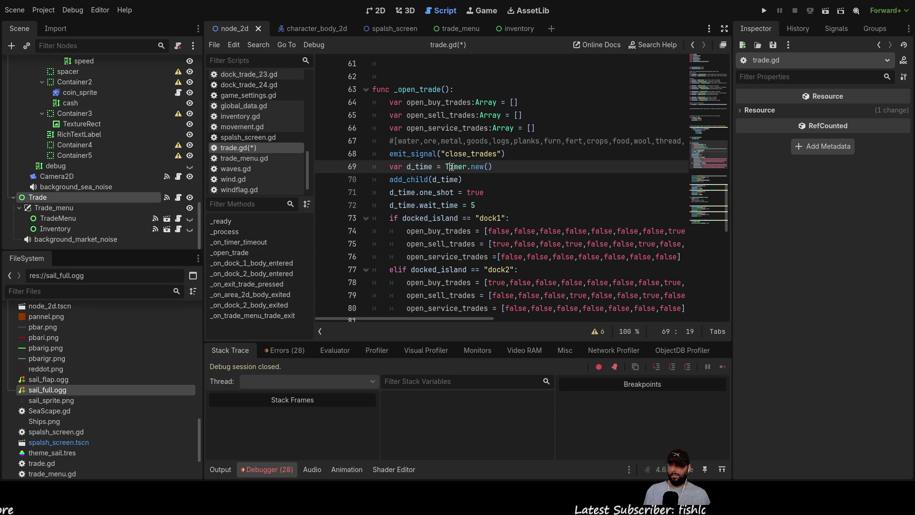
{"action": "double_click", "coordinate": [456, 165]}
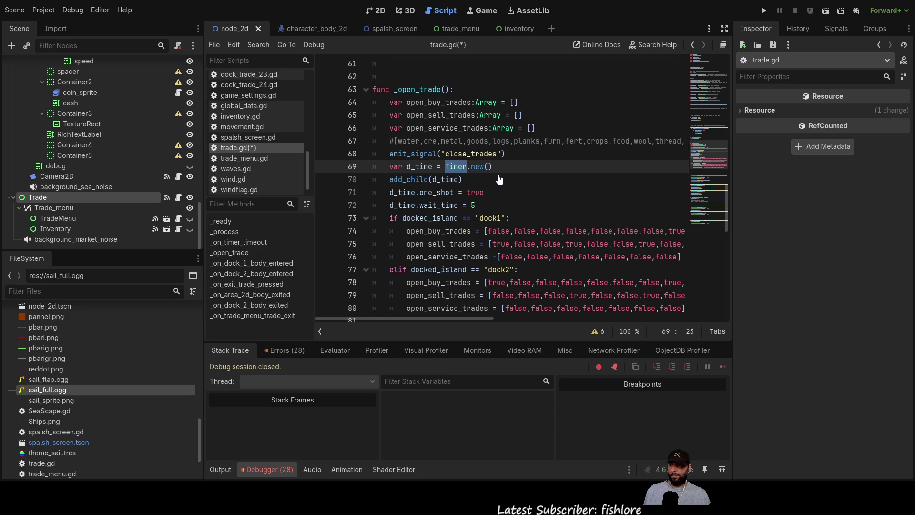
{"action": "key", "text": "alt+F1"}
{"action": "scroll", "coordinate": [479, 184], "scroll_direction": "down", "scroll_amount": 3}
{"action": "scroll", "coordinate": [498, 185], "scroll_direction": "down", "scroll_amount": 2}
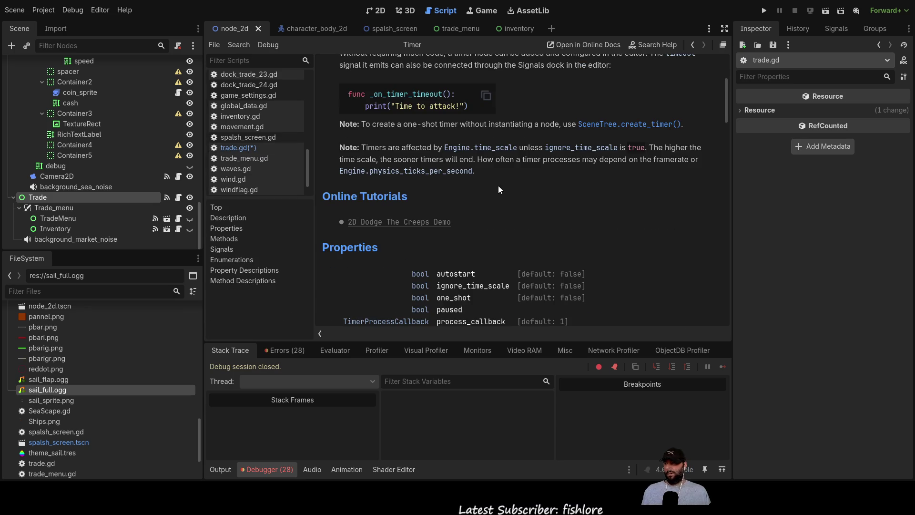
{"action": "scroll", "coordinate": [505, 181], "scroll_direction": "down", "scroll_amount": 2}
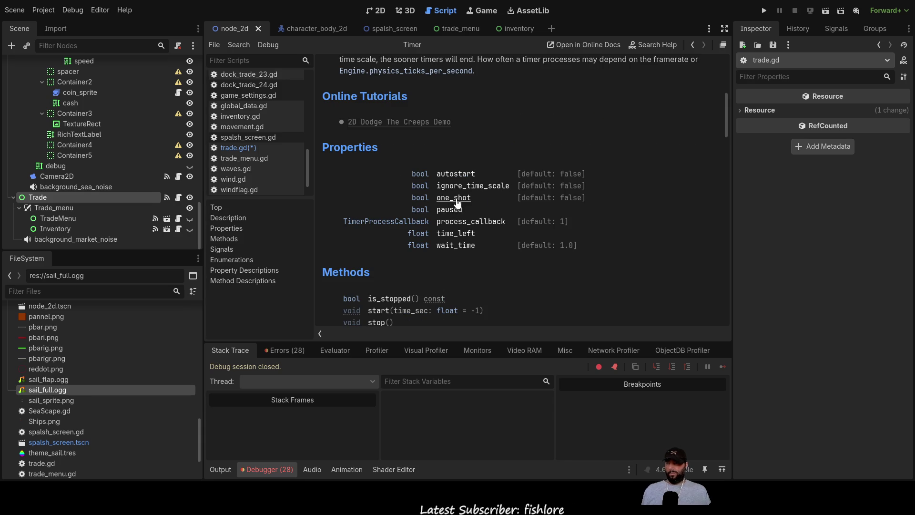
{"action": "scroll", "coordinate": [456, 202], "scroll_direction": "down", "scroll_amount": 10}
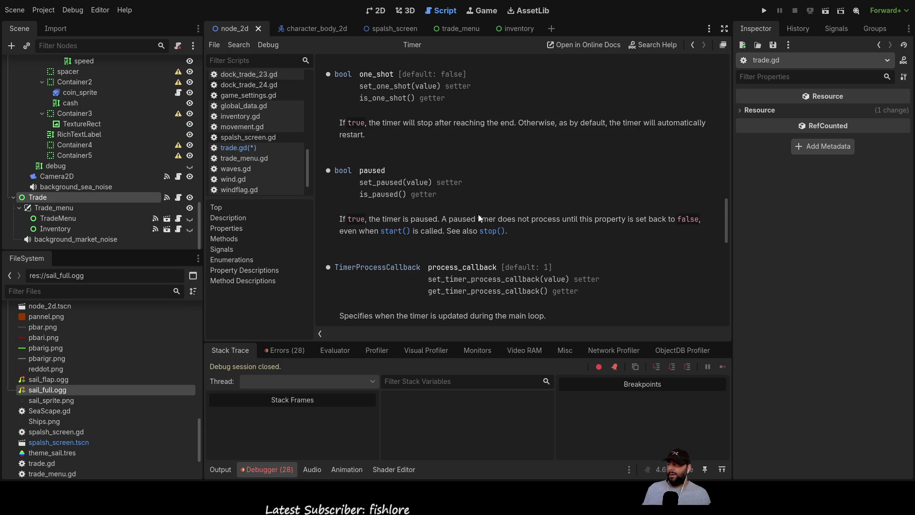
{"action": "left_click", "coordinate": [237, 148]}
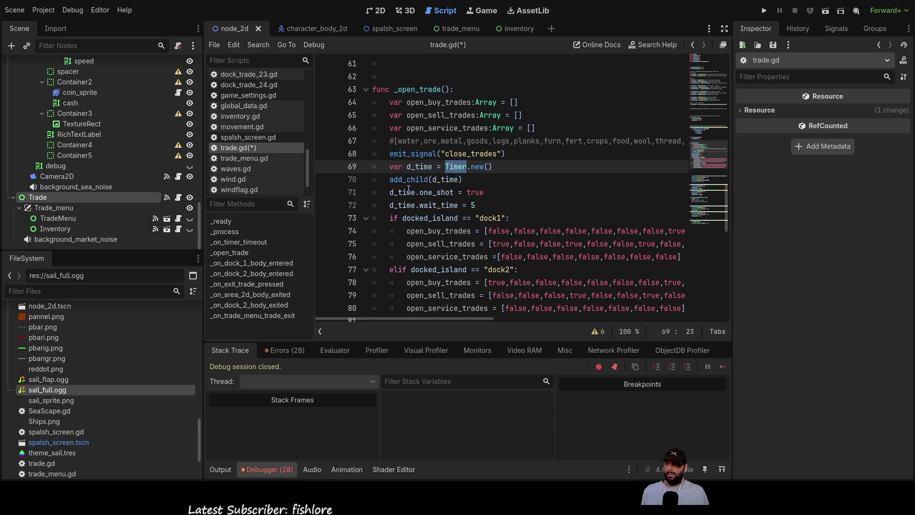
{"action": "left_click", "coordinate": [485, 192]}
{"action": "key", "text": "Return"}
{"action": "key", "text": "Return"}
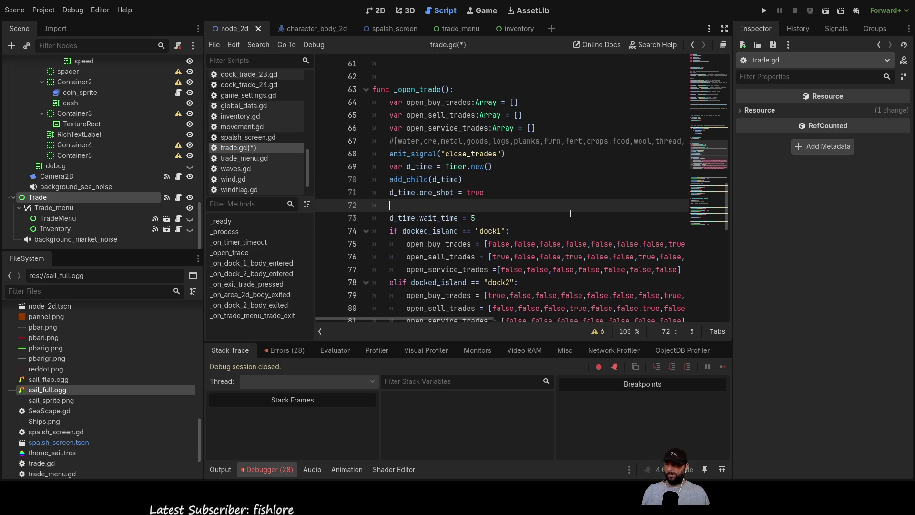
{"action": "key", "text": "BackSpace"}
{"action": "key", "text": "BackSpace"}
{"action": "key", "text": "Delete"}
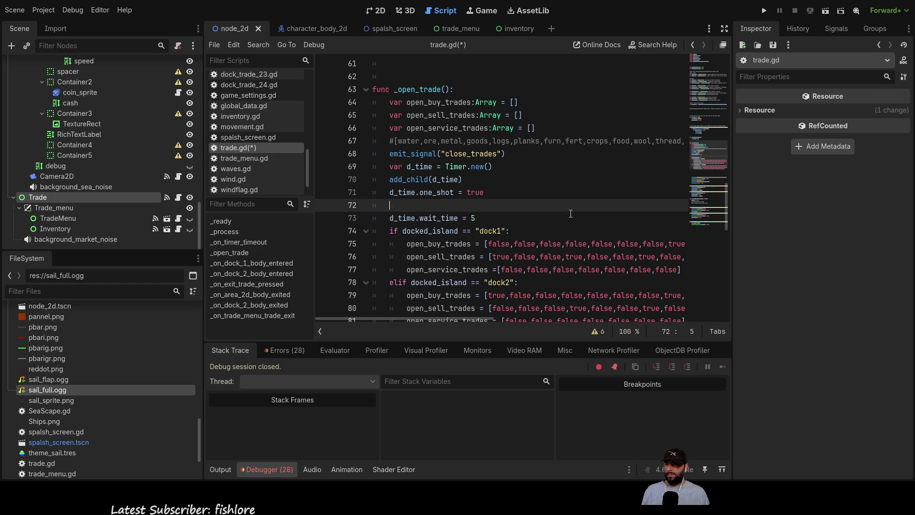
{"action": "key", "text": "Delete"}
{"action": "key", "text": "End"}
{"action": "key", "text": "Return"}
{"action": "key", "text": "Return"}
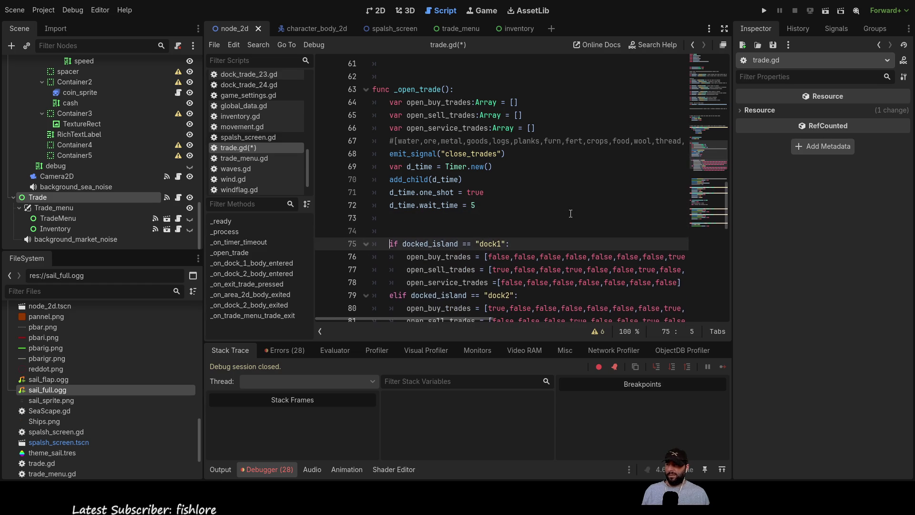
{"action": "key", "text": "Up"}
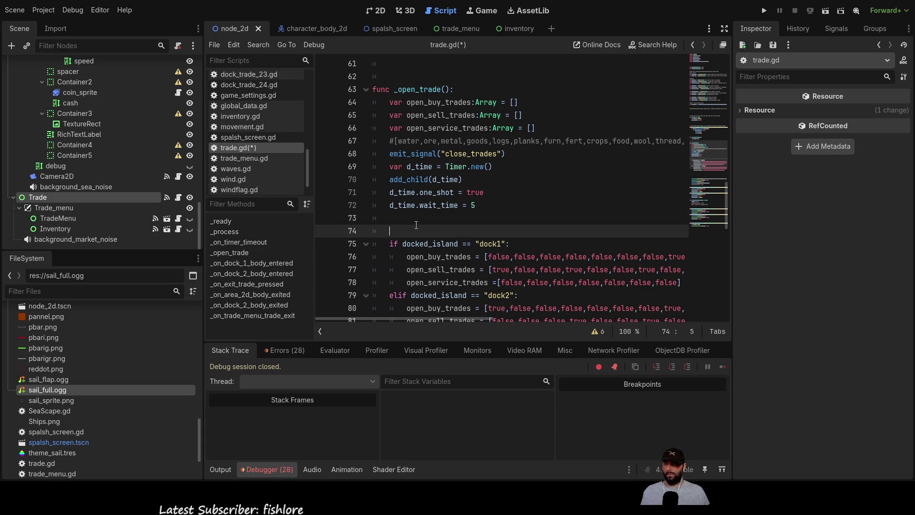
{"action": "key", "text": "ctrl+shift+k"}
{"action": "key", "text": "ctrl+shift+k"}
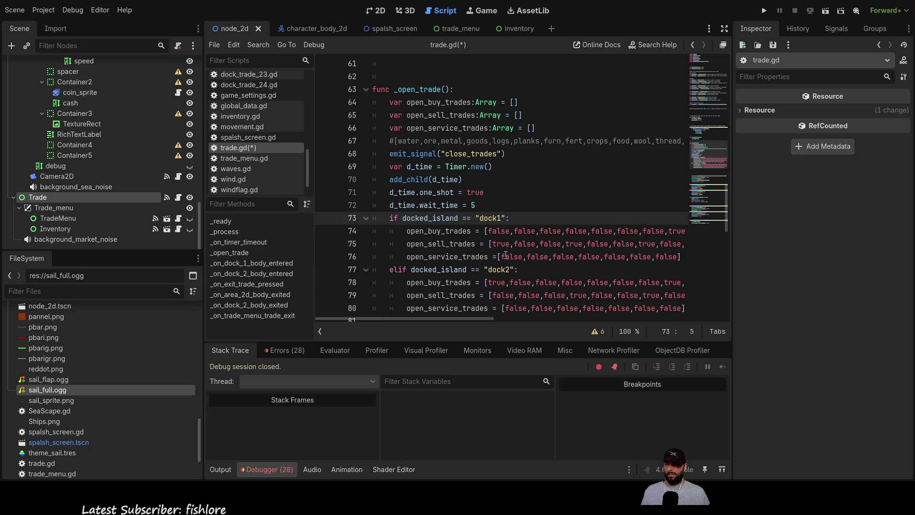
{"action": "key", "text": "End"}
{"action": "key", "text": "Return"}
Add d_time.start() as the first line of the dock1 branch.
{"action": "type", "text": "timer.start()"}
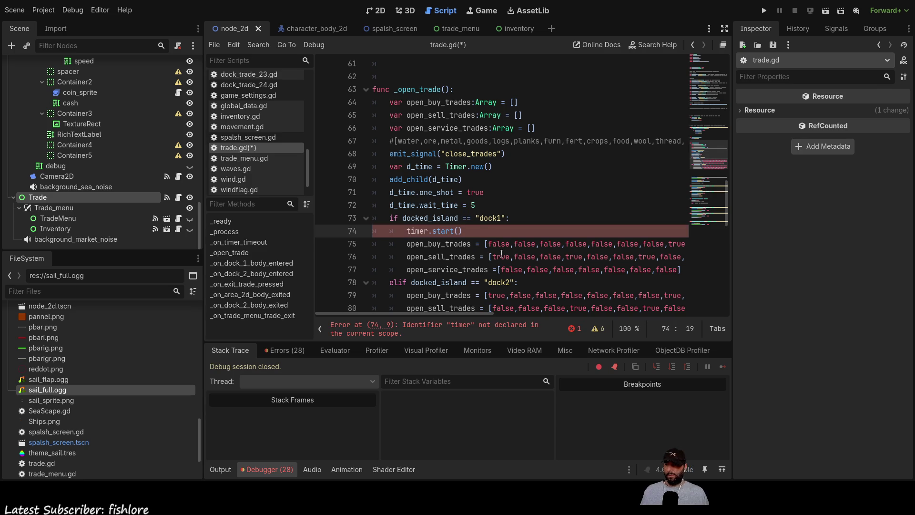
{"action": "double_click", "coordinate": [408, 205]}
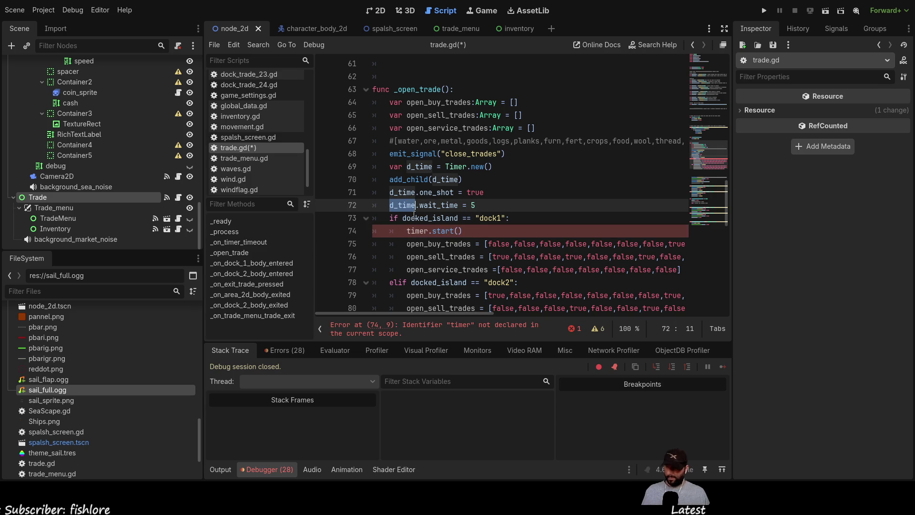
{"action": "double_click", "coordinate": [415, 231]}
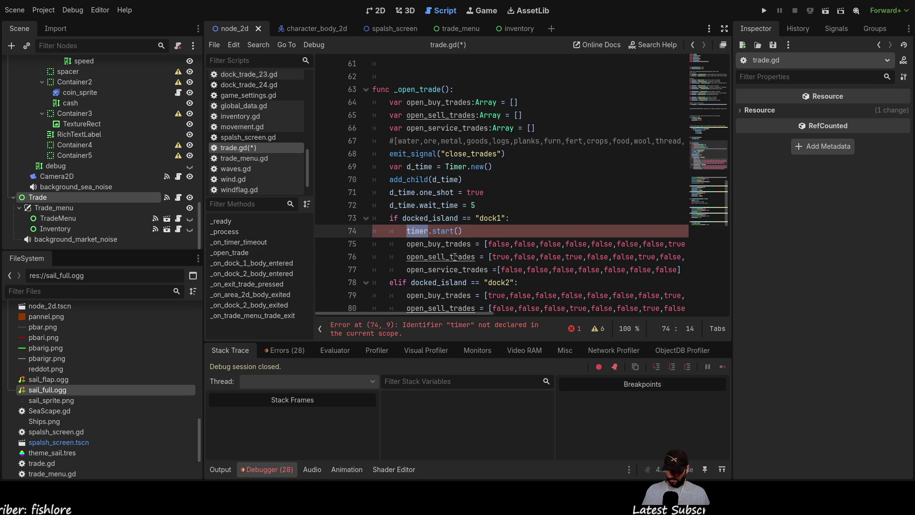
{"action": "type", "text": "d_time"}
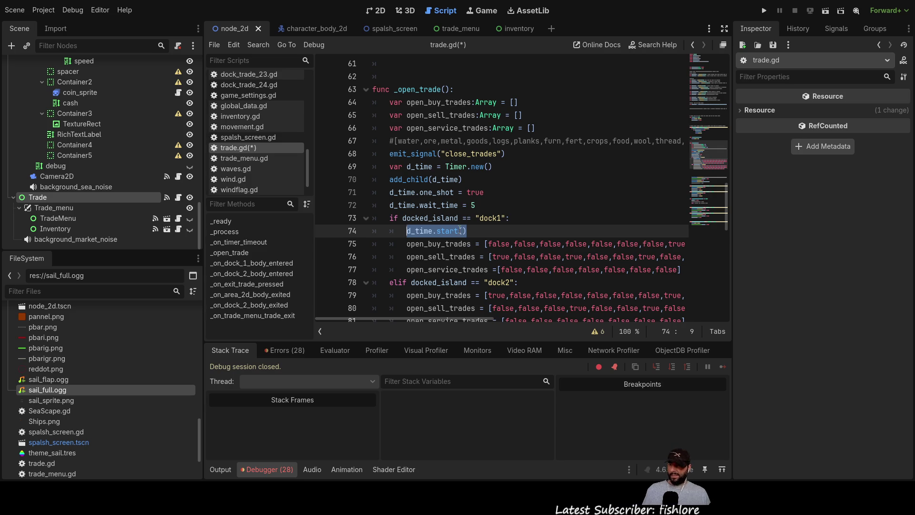
Paste d_time.start() at the top of the dock2 branch.
{"action": "scroll", "coordinate": [423, 220], "scroll_direction": "down", "scroll_amount": 4}
{"action": "left_click", "coordinate": [404, 143]}
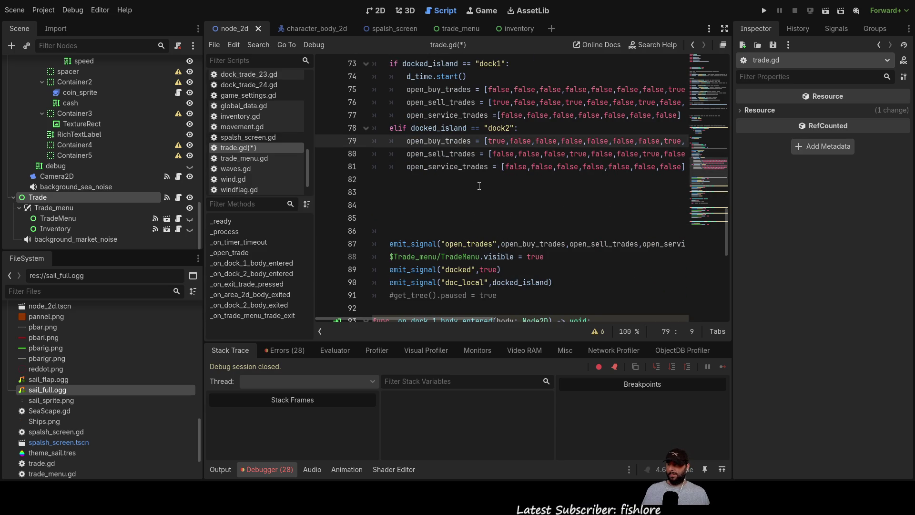
{"action": "key", "text": "Return"}
{"action": "key", "text": "Up"}
{"action": "key", "text": "ctrl+v"}
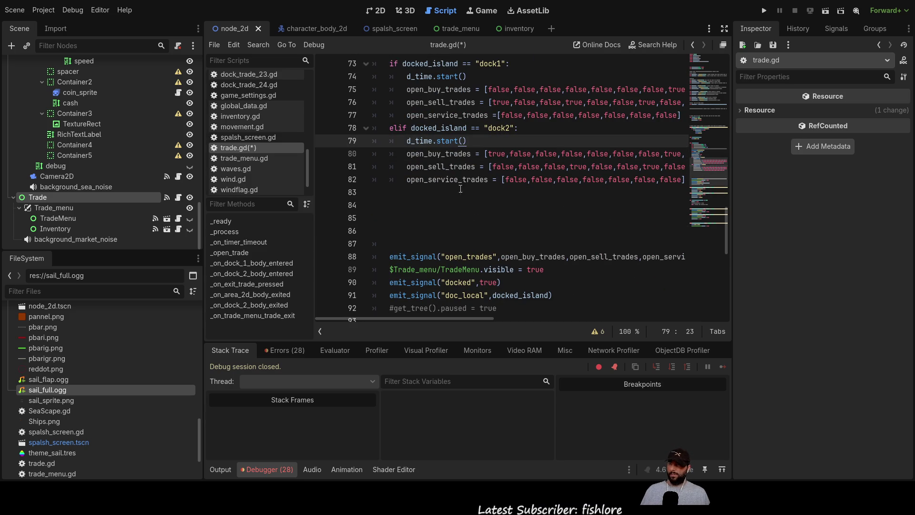
{"action": "scroll", "coordinate": [453, 159], "scroll_direction": "up", "scroll_amount": 2}
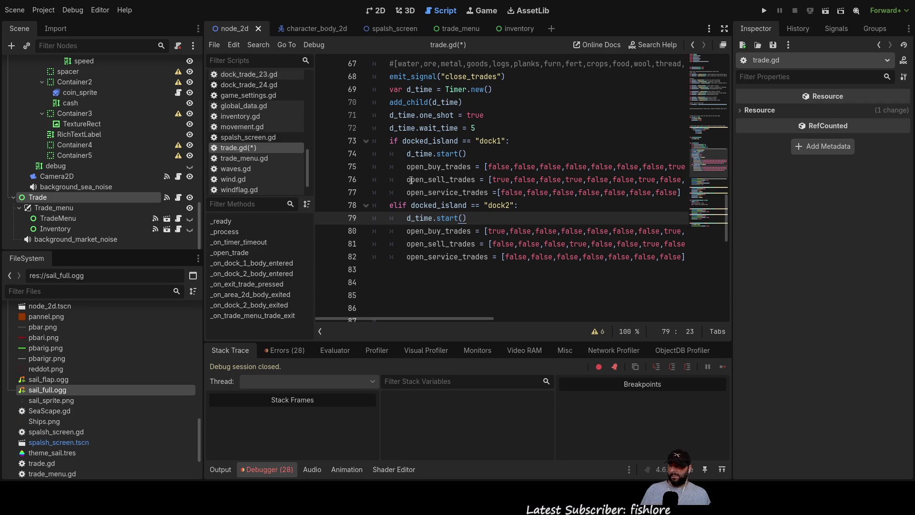
Connect d_time.timeout to _on_timer_timeout at the end of the dock1 branch.
{"action": "left_click", "coordinate": [407, 205]}
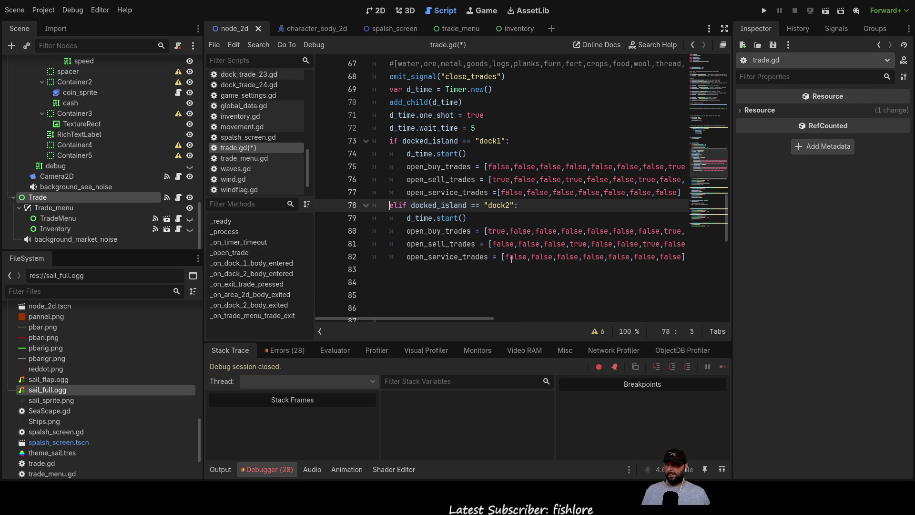
{"action": "key", "text": "Return"}
{"action": "key", "text": "Up"}
{"action": "key", "text": "Tab"}
{"action": "type", "text": "timer.timeout.connect(_on_timer_timeout)"}
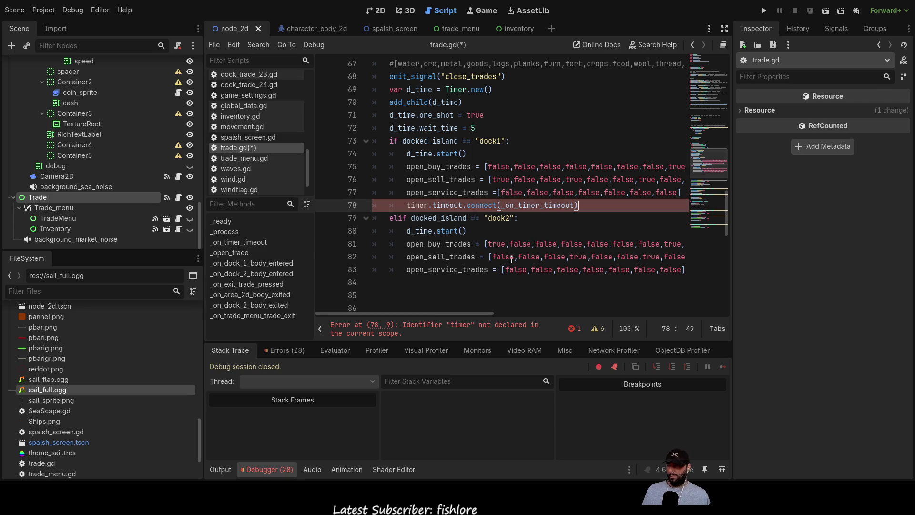
{"action": "double_click", "coordinate": [400, 128]}
{"action": "key", "text": "ctrl+c"}
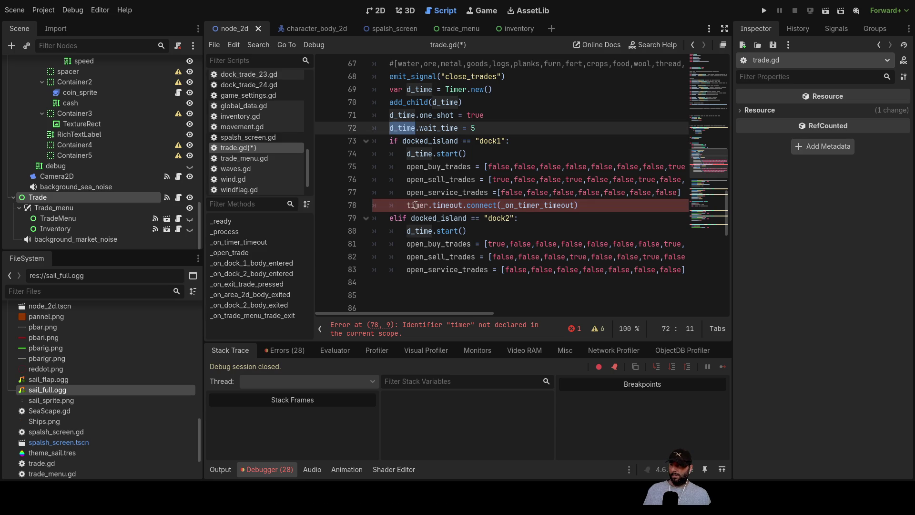
{"action": "double_click", "coordinate": [417, 206]}
{"action": "key", "text": "ctrl+v"}
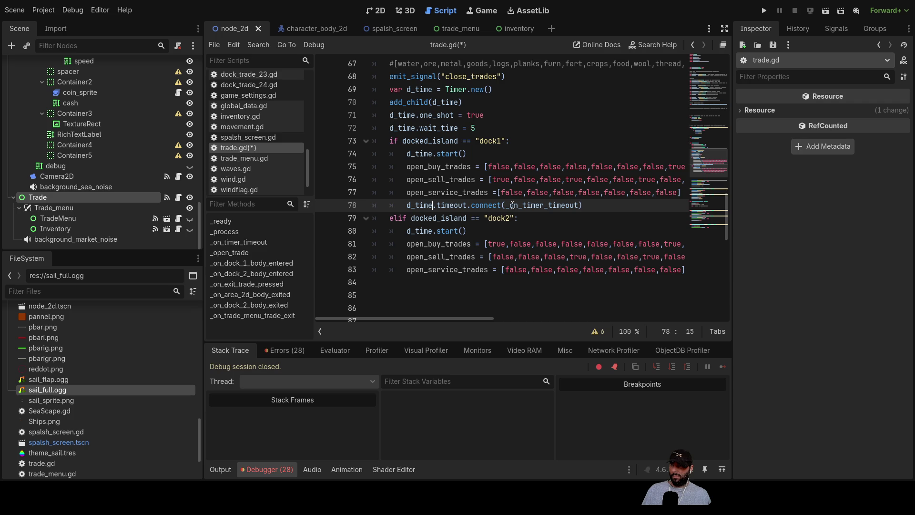
{"action": "left_click_drag", "start_coordinate": [506, 205], "coordinate": [579, 206]}
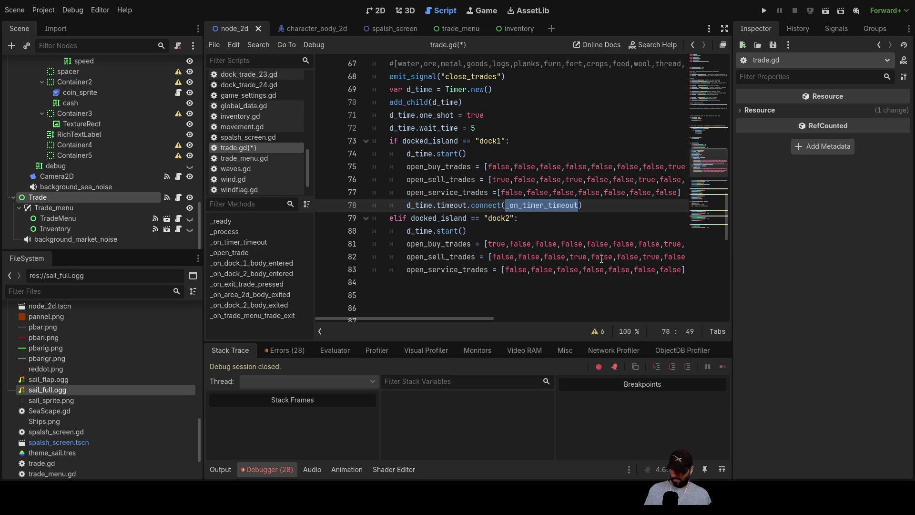
Remove the extra blank lines above emit_signal("open_trades") and add space above the dock 1 handler.
{"action": "scroll", "coordinate": [475, 244], "scroll_direction": "up", "scroll_amount": 7}
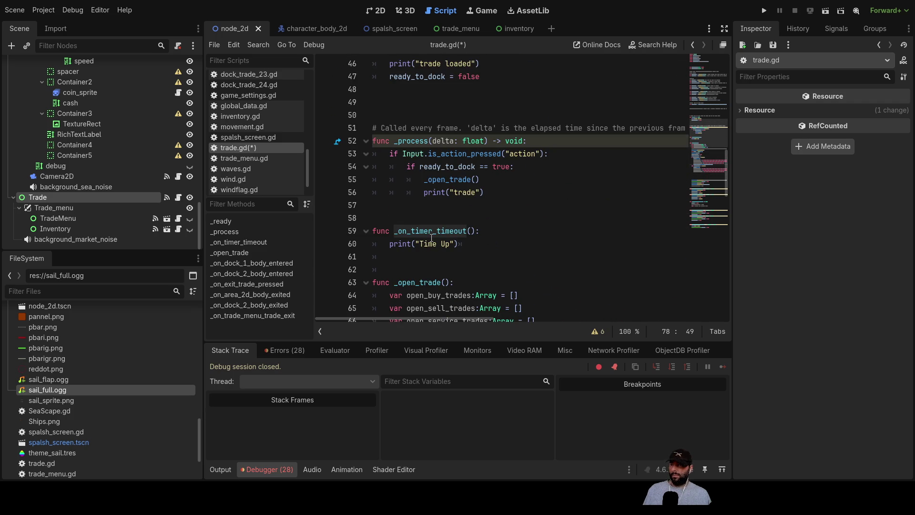
{"action": "scroll", "coordinate": [432, 237], "scroll_direction": "up", "scroll_amount": 15}
{"action": "key", "text": "ctrl+z"}
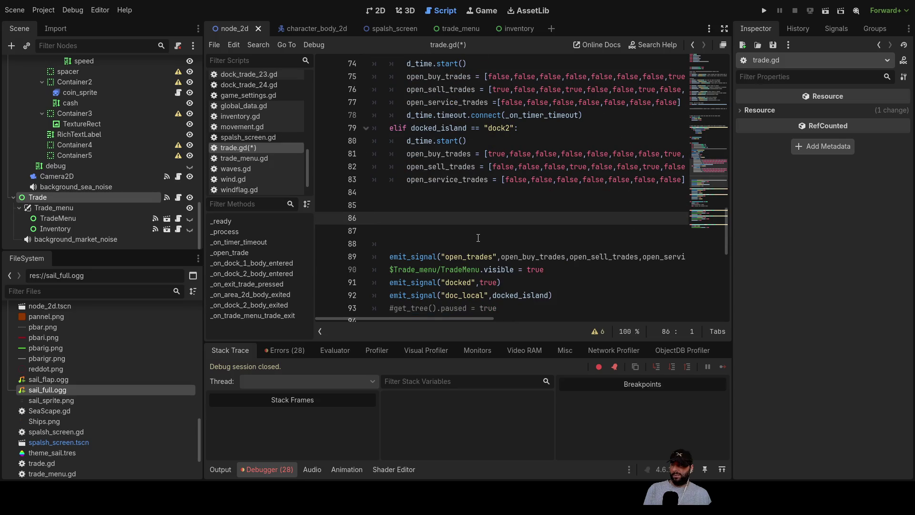
{"action": "key", "text": "BackSpace"}
{"action": "key", "text": "BackSpace"}
{"action": "key", "text": "Delete"}
{"action": "key", "text": "Delete"}
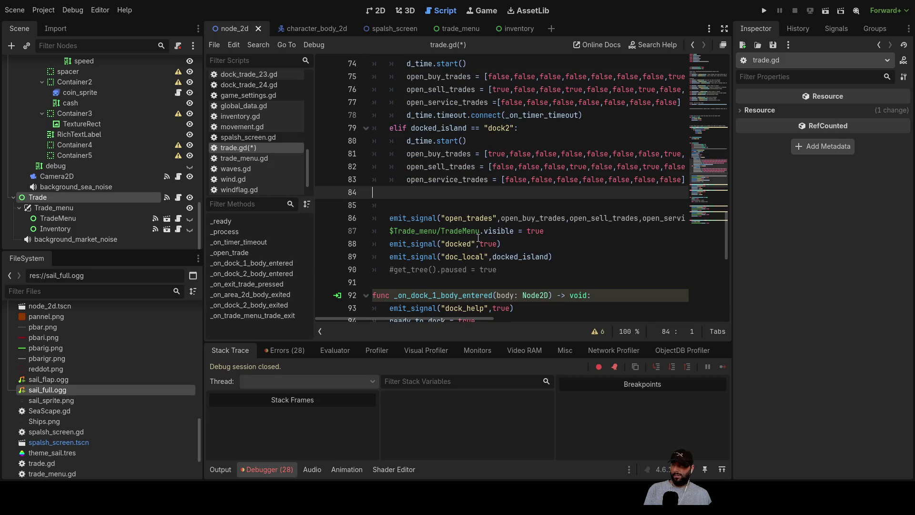
{"action": "scroll", "coordinate": [423, 204], "scroll_direction": "down", "scroll_amount": 3}
{"action": "left_click", "coordinate": [392, 152]}
{"action": "key", "text": "Return"}
{"action": "key", "text": "Return"}
{"action": "key", "text": "Return"}
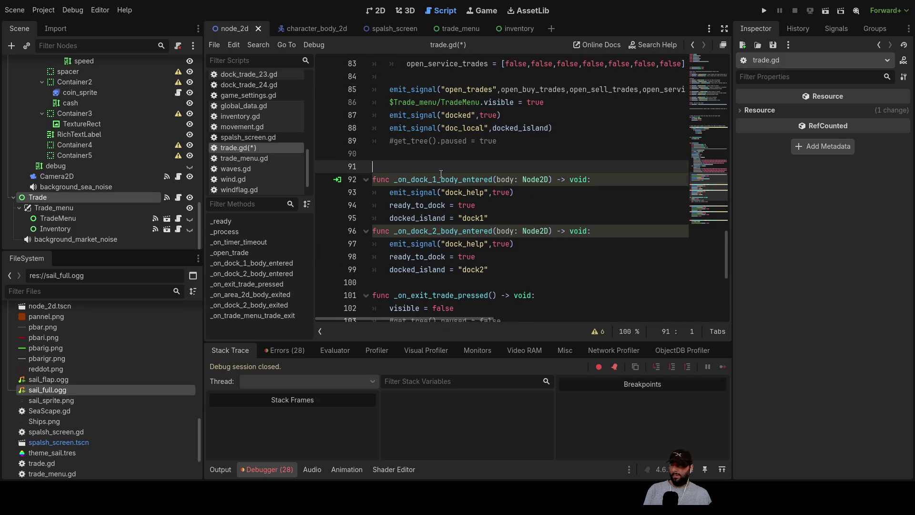
Write func _on_timer_timeout(): with an indented print("time up") above _on_dock_1_body_entered.
{"action": "key", "text": "Up"}
{"action": "key", "text": "Up"}
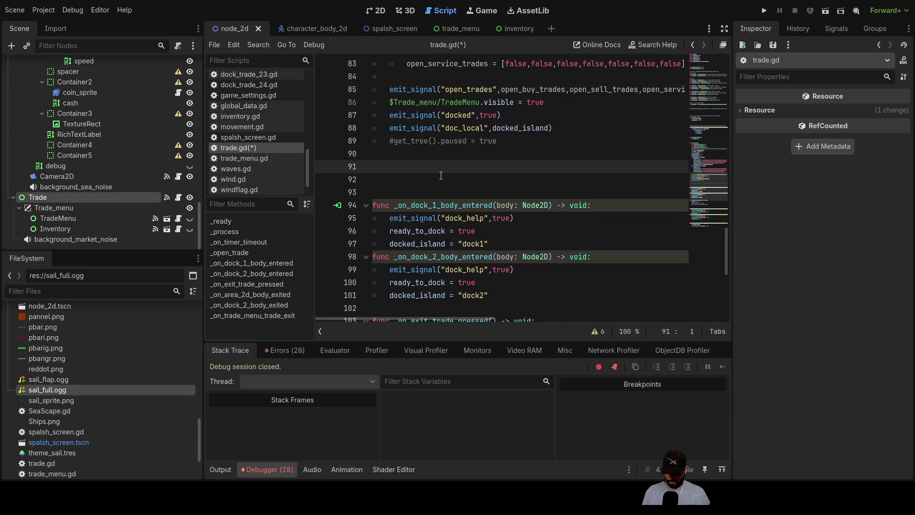
{"action": "type", "text": "func "}
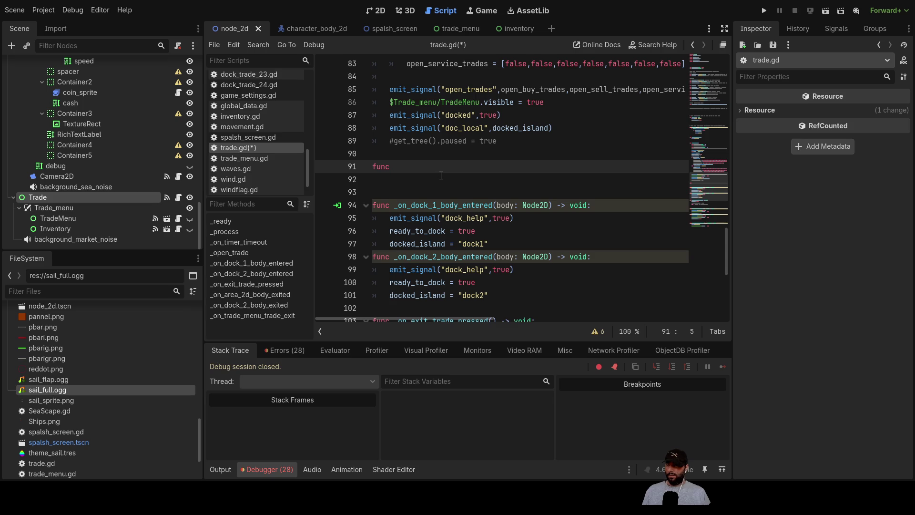
{"action": "type", "text": "_on_timer_timeout"}
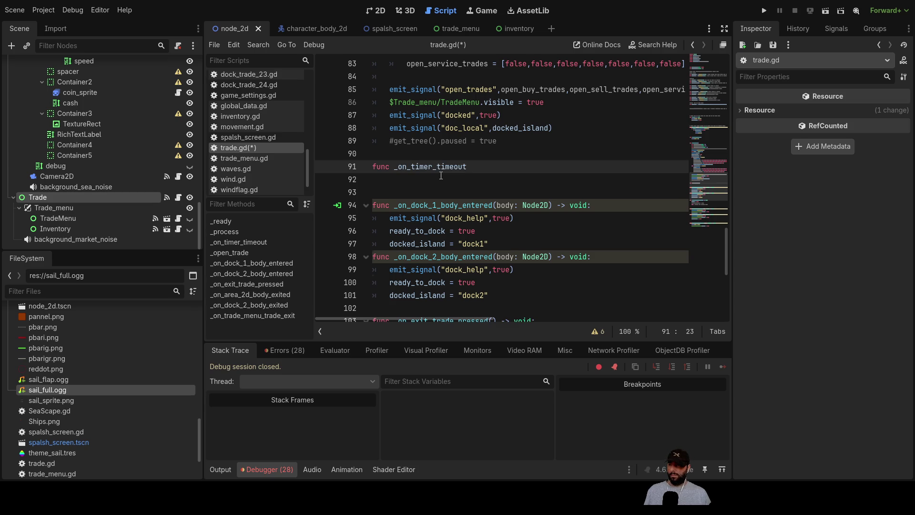
{"action": "key", "text": "Return"}
{"action": "key", "text": "Tab"}
{"action": "type", "text": "print"}
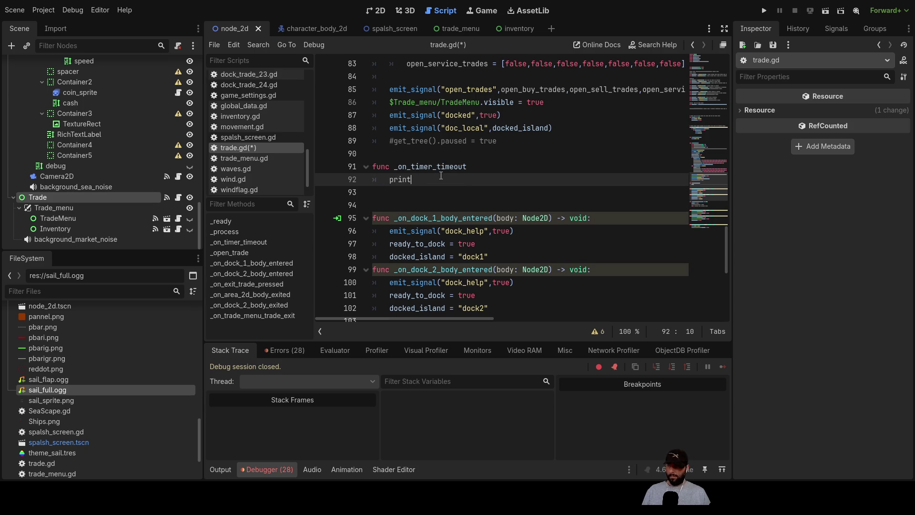
{"action": "type", "text": "(\""}
{"action": "type", "text": "time up"}
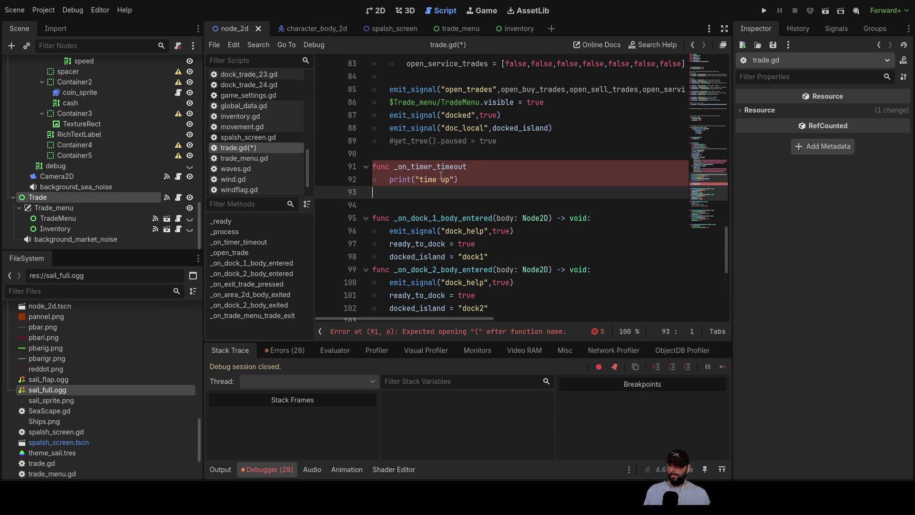
{"action": "key", "text": "Up"}
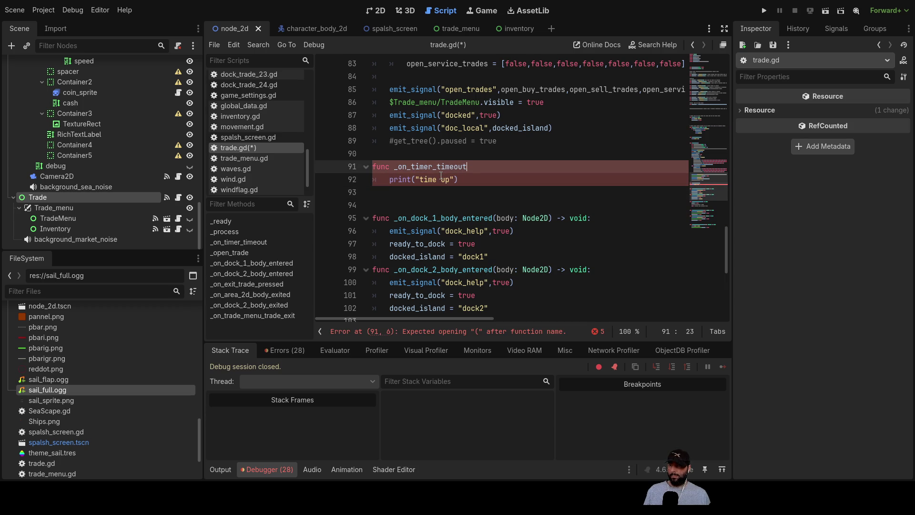
{"action": "type", "text": "()"}
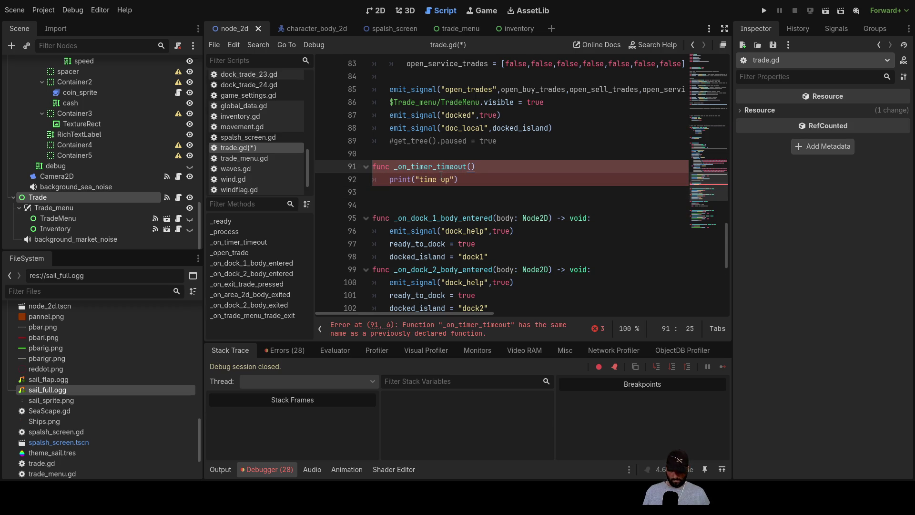
{"action": "key", "text": "Down"}
{"action": "key", "text": "Down"}
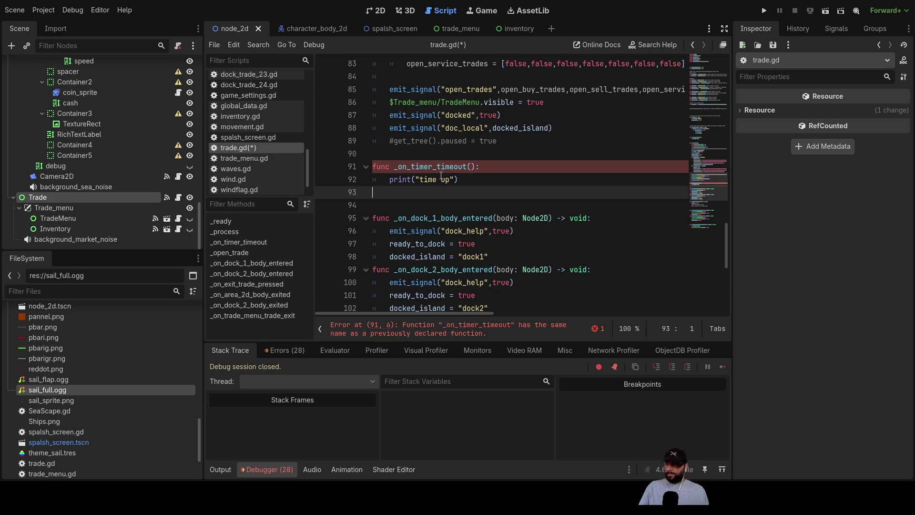
{"action": "left_click", "coordinate": [442, 166], "text": "ctrl"}
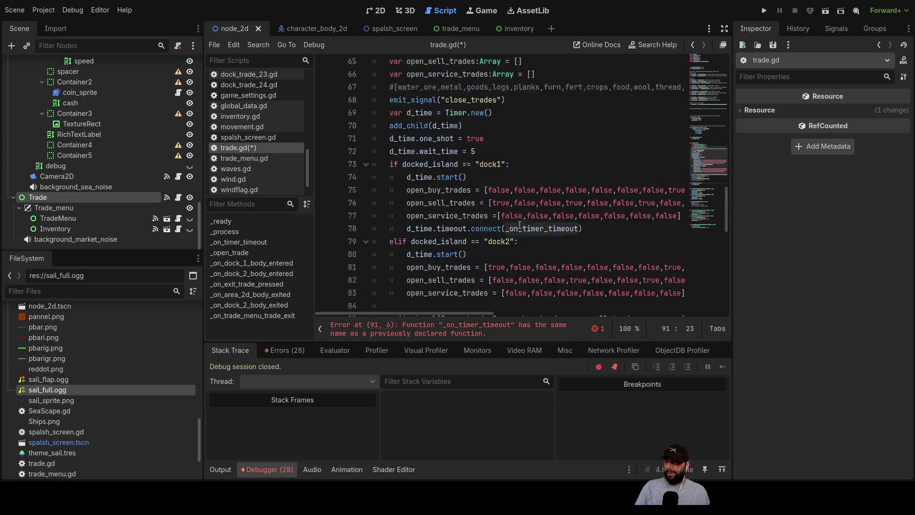
Delete the newly typed duplicate _on_timer_timeout function, keeping the original.
{"action": "scroll", "coordinate": [463, 222], "scroll_direction": "down", "scroll_amount": 13}
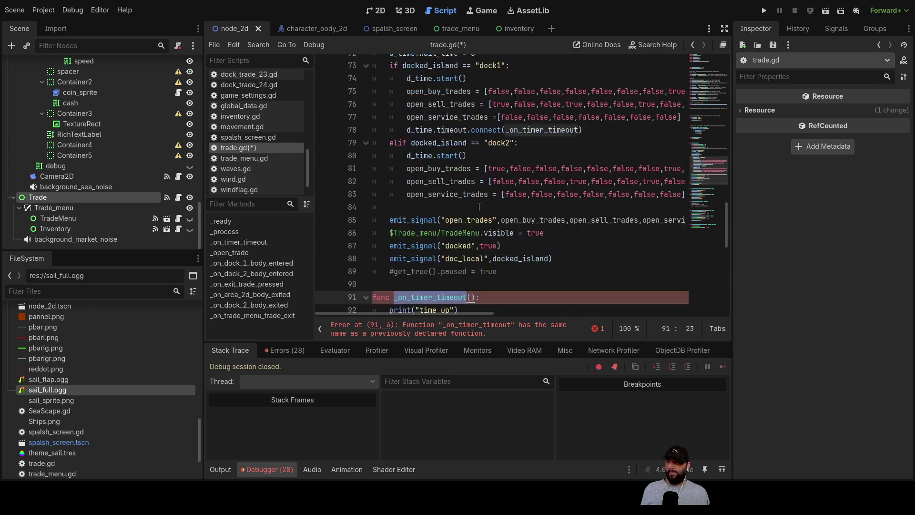
{"action": "left_click_drag", "start_coordinate": [459, 141], "coordinate": [326, 130]}
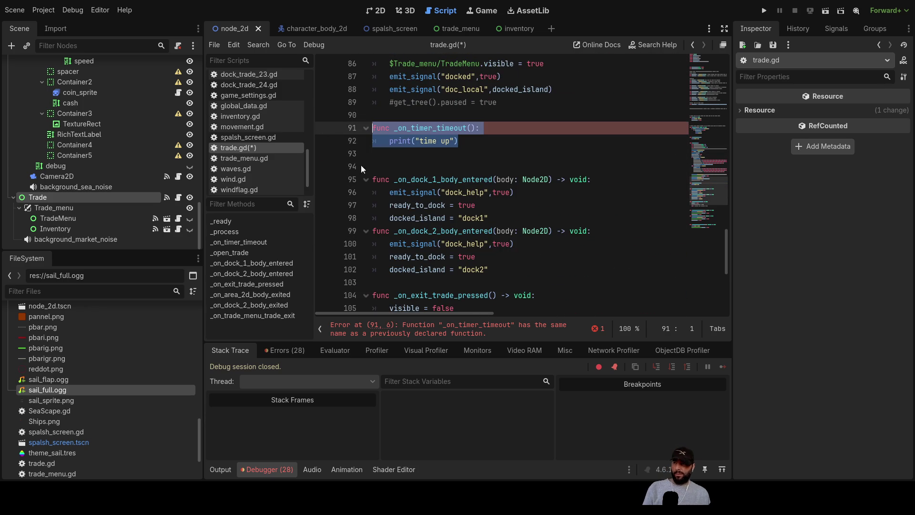
{"action": "key", "text": "Delete"}
{"action": "key", "text": "Delete"}
{"action": "key", "text": "Delete"}
{"action": "scroll", "coordinate": [492, 211], "scroll_direction": "up", "scroll_amount": 6}
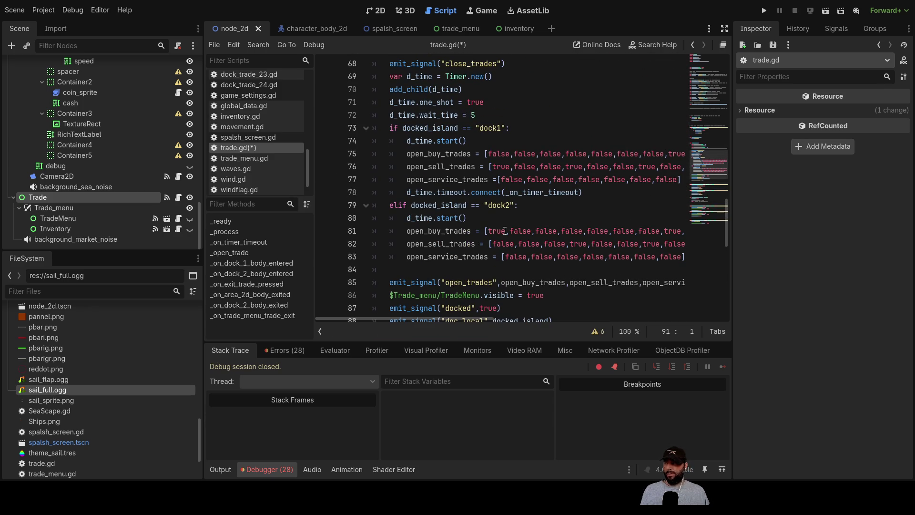
{"action": "scroll", "coordinate": [495, 224], "scroll_direction": "up", "scroll_amount": 1}
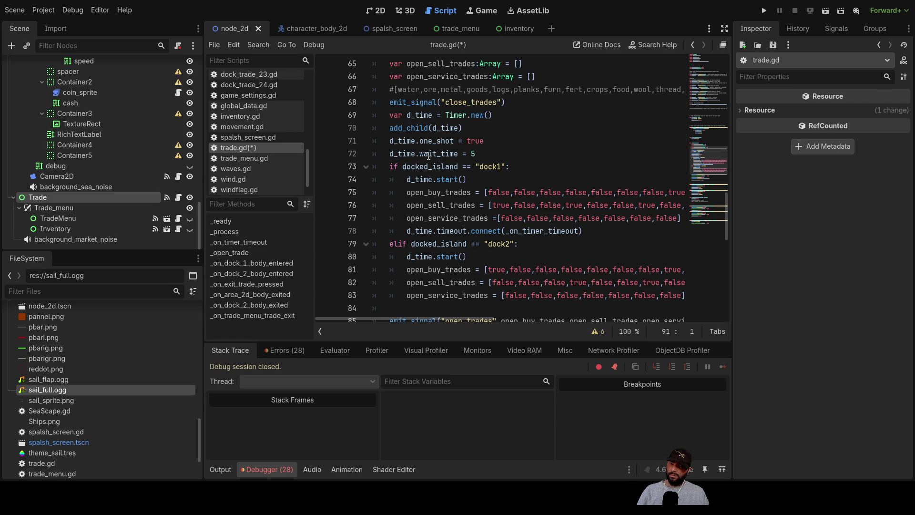
{"action": "mouse_move", "coordinate": [475, 154]}
{"action": "left_mouse_down"}
{"action": "mouse_move", "coordinate": [383, 154]}
{"action": "mouse_move", "coordinate": [379, 117]}
{"action": "left_mouse_up"}
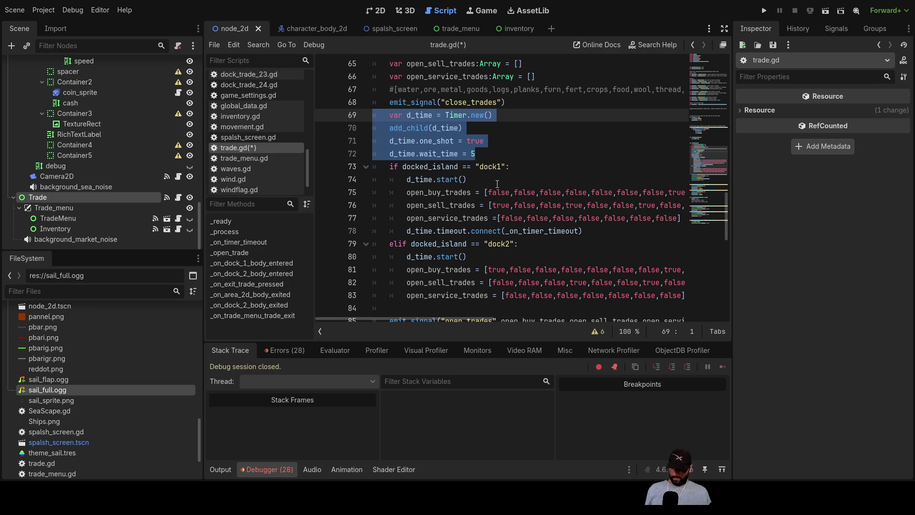
Move the d_time timer setup lines under if docked_island == "dock1".
{"action": "key", "text": "ctrl+x"}
{"action": "left_click", "coordinate": [406, 140]}
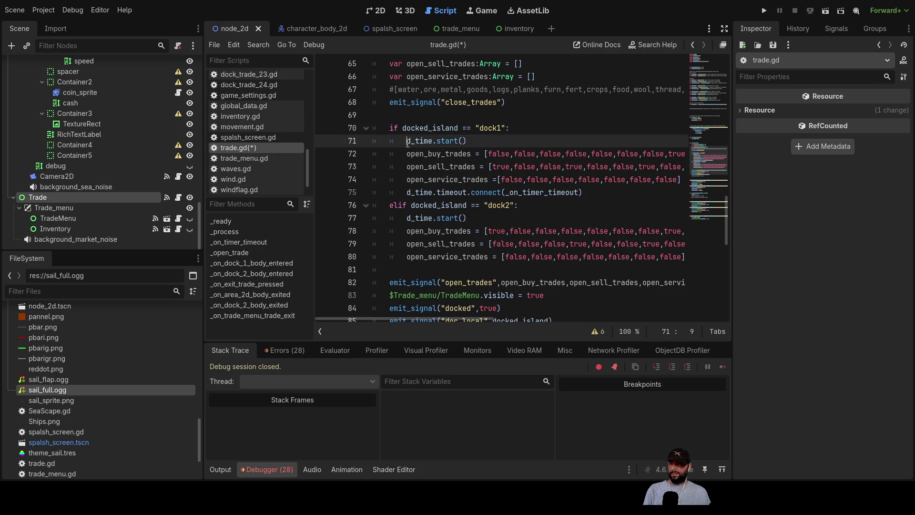
{"action": "key", "text": "Return"}
{"action": "key", "text": "Return"}
{"action": "key", "text": "Up"}
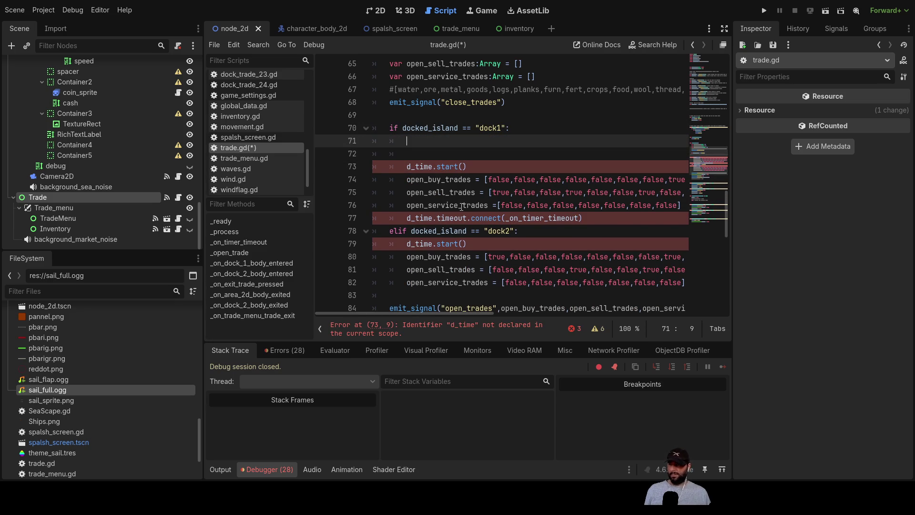
{"action": "key", "text": "ctrl+v"}
{"action": "key", "text": "Up"}
{"action": "key", "text": "Up"}
{"action": "key", "text": "Up"}
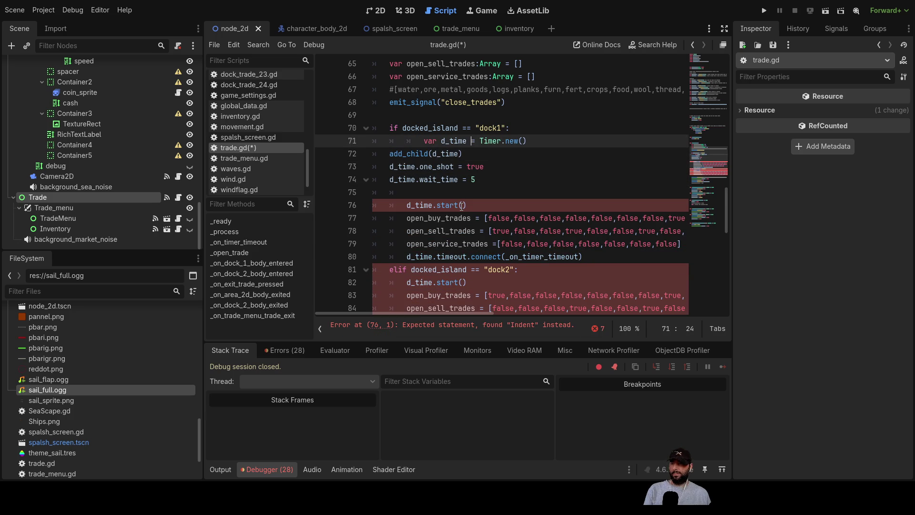
Re-indent the var d_time, add_child, one_shot and wait_time lines inside the dock1 branch.
{"action": "key", "text": "Right"}
{"action": "key", "text": "BackSpace"}
{"action": "key", "text": "Down"}
{"action": "key", "text": "Tab"}
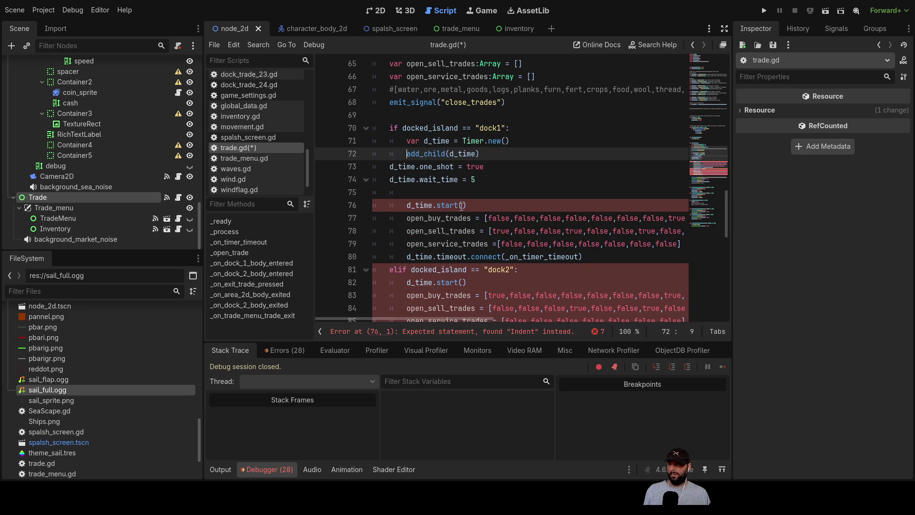
{"action": "key", "text": "Down"}
{"action": "key", "text": "Tab"}
{"action": "key", "text": "Down"}
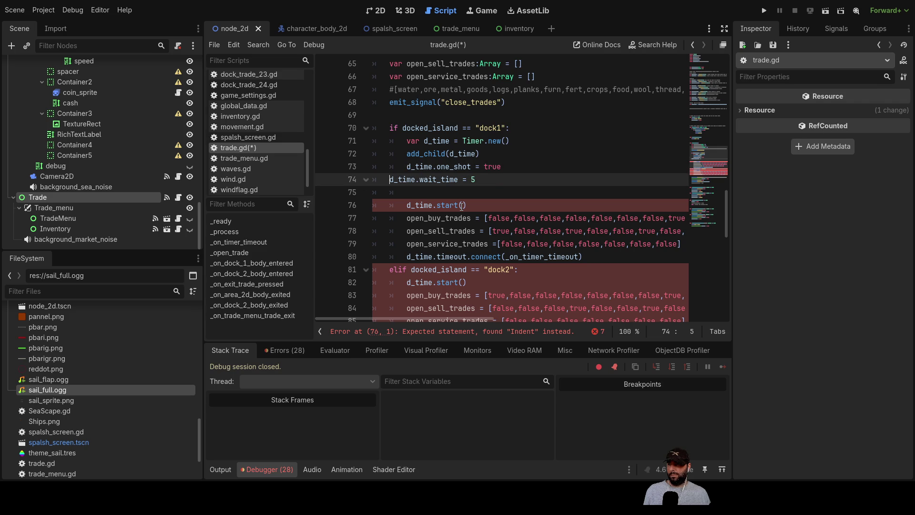
{"action": "key", "text": "Tab"}
{"action": "key", "text": "Down"}
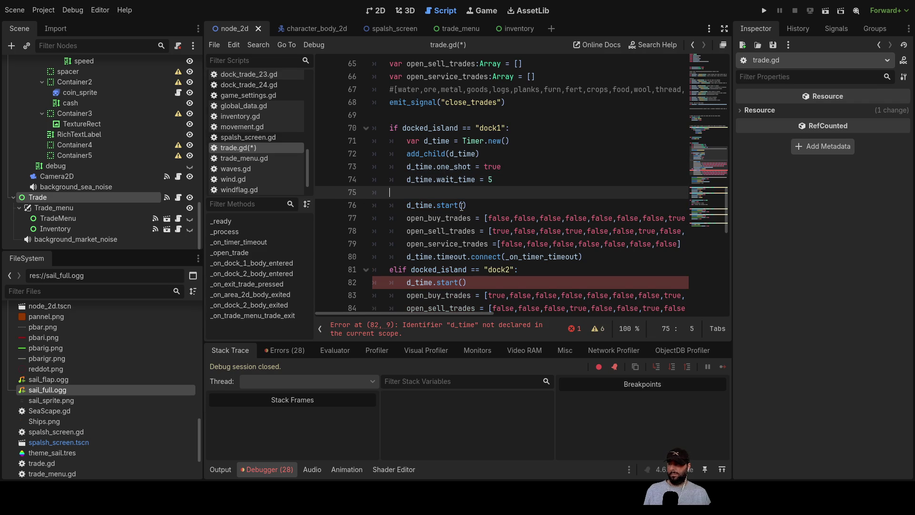
{"action": "key", "text": "BackSpace"}
{"action": "key", "text": "Down"}
{"action": "key", "text": "Down"}
{"action": "key", "text": "Down"}
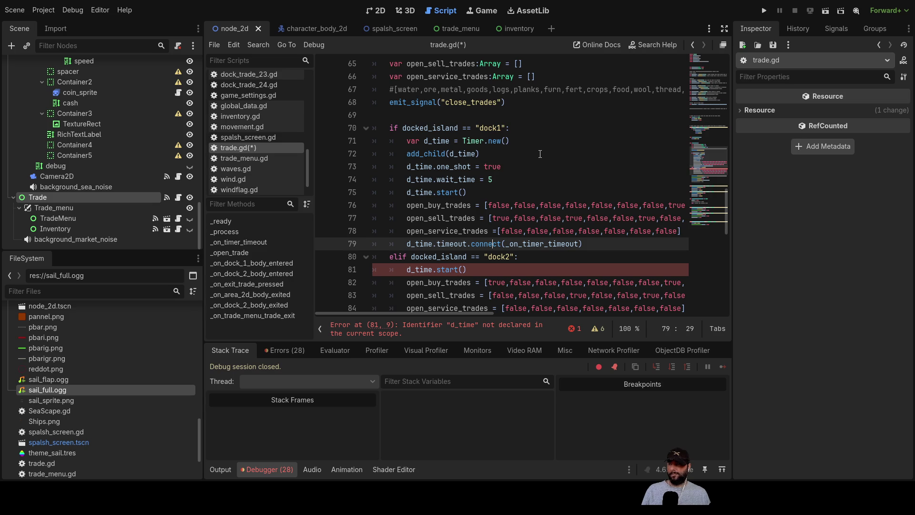
Delete d_time.start() from the dock2 branch and run the game.
{"action": "scroll", "coordinate": [487, 212], "scroll_direction": "down", "scroll_amount": 2}
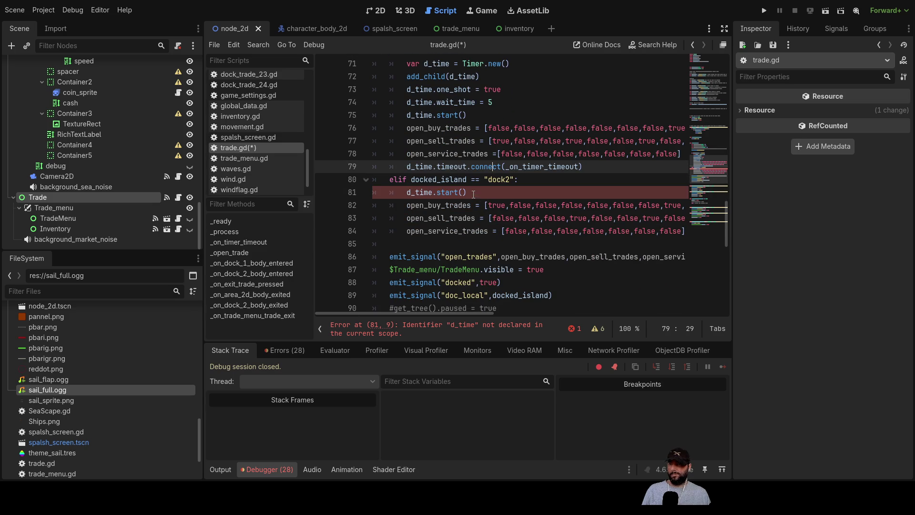
{"action": "left_click_drag", "start_coordinate": [474, 196], "coordinate": [352, 192]}
{"action": "key", "text": "Delete"}
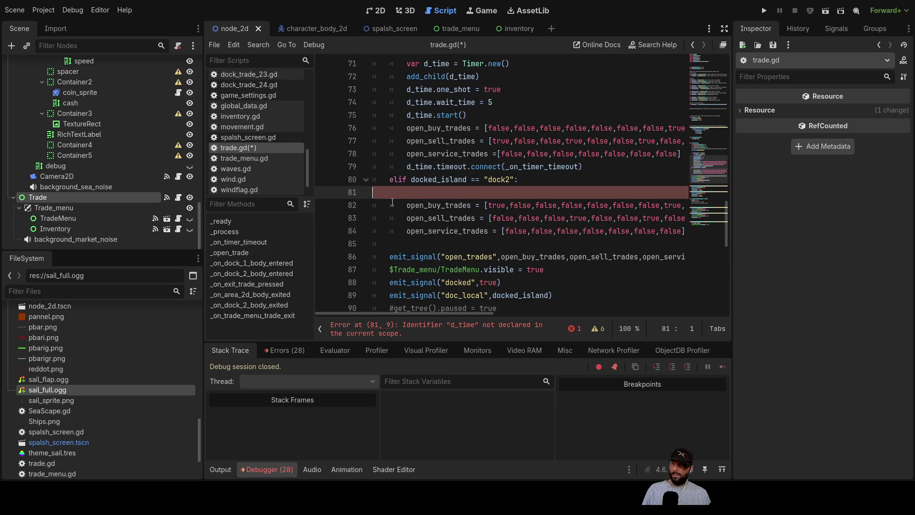
{"action": "key", "text": "Delete"}
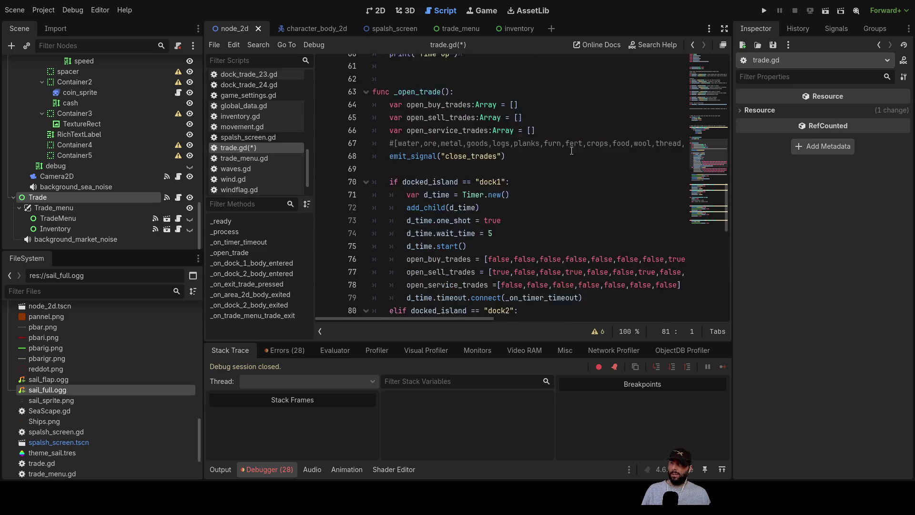
{"action": "left_click", "coordinate": [765, 10]}
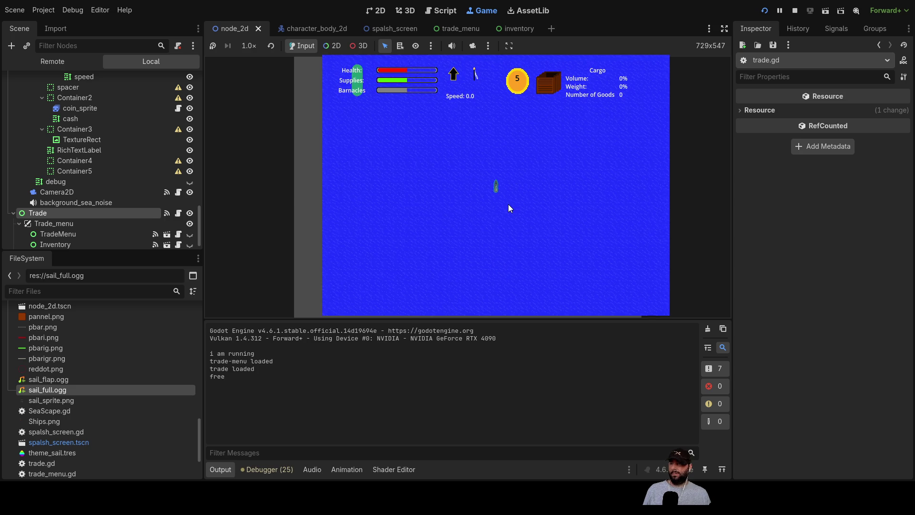
Sail the ship around and steer it to the island's dock.
{"action": "key", "text": "Up"}
{"action": "key", "text": "Left"}
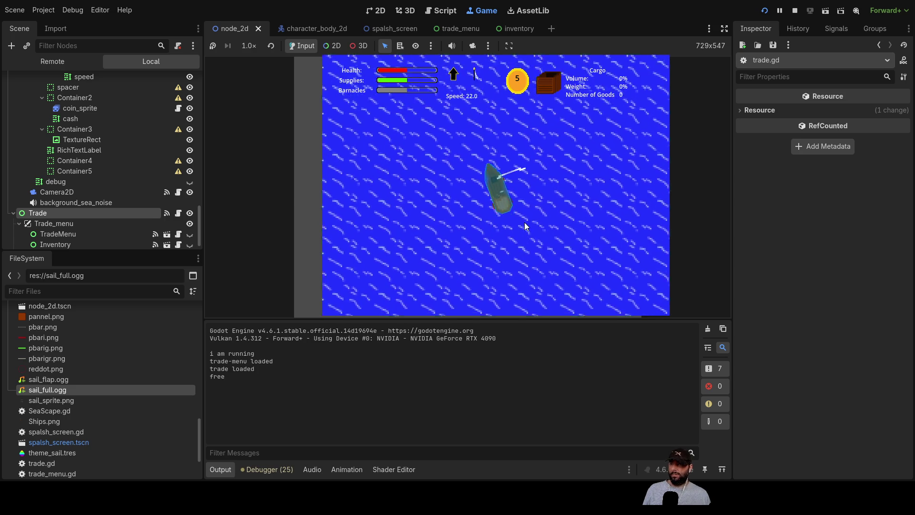
{"action": "scroll", "coordinate": [524, 209], "scroll_direction": "down", "scroll_amount": 3}
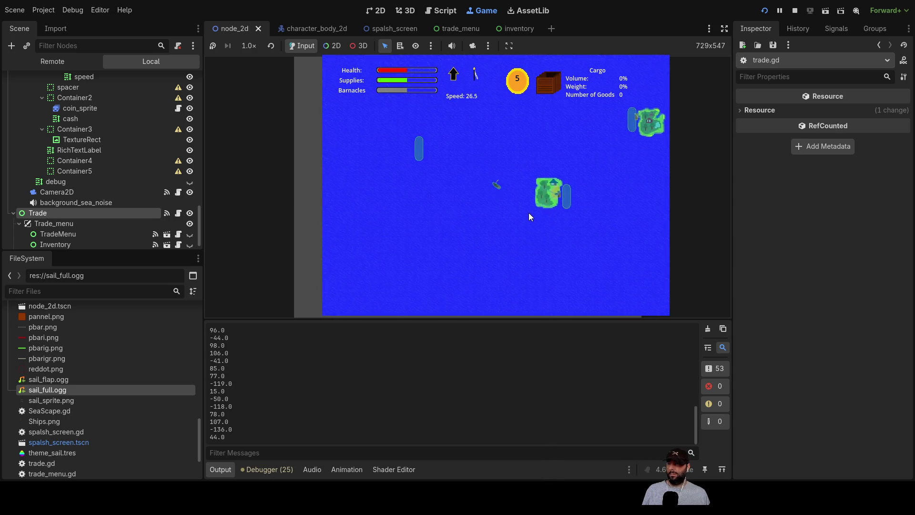
{"action": "scroll", "coordinate": [527, 224], "scroll_direction": "up", "scroll_amount": 5}
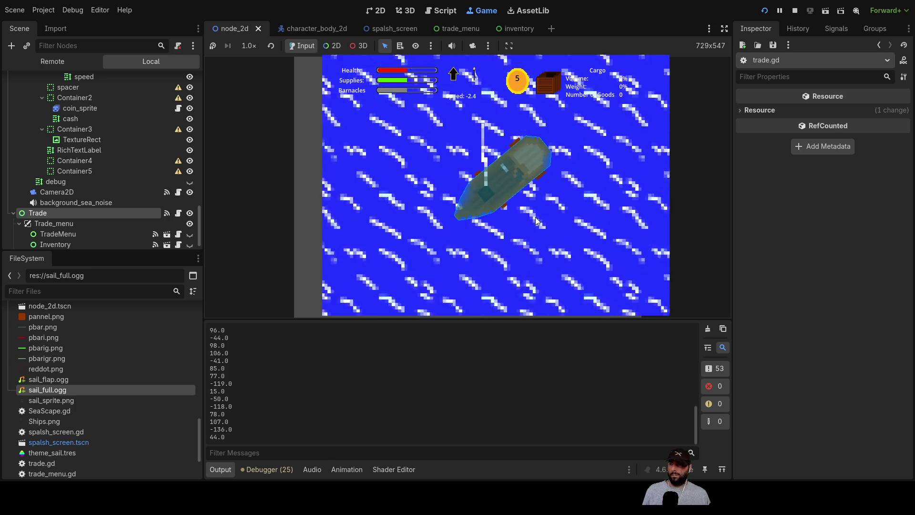
{"action": "key", "text": "Down"}
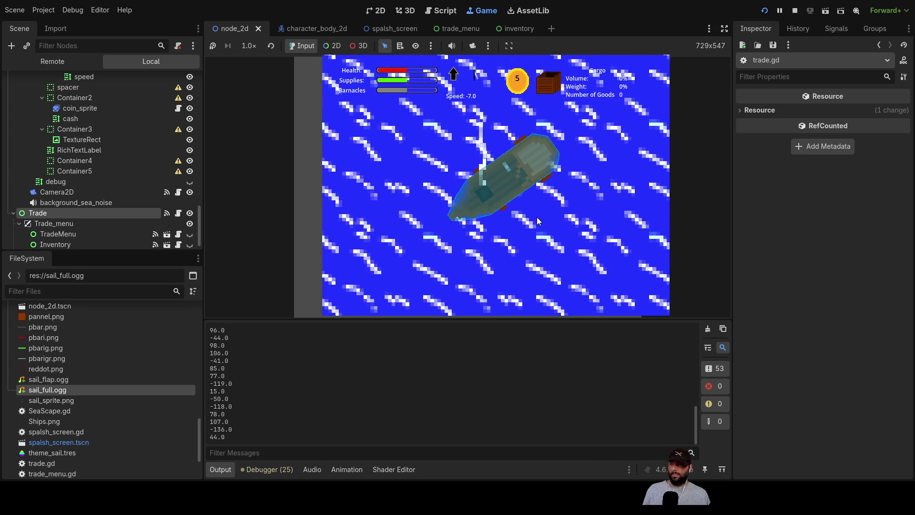
{"action": "key", "text": "Up"}
{"action": "key", "text": "Left"}
{"action": "key", "text": "Up"}
{"action": "key", "text": "Left"}
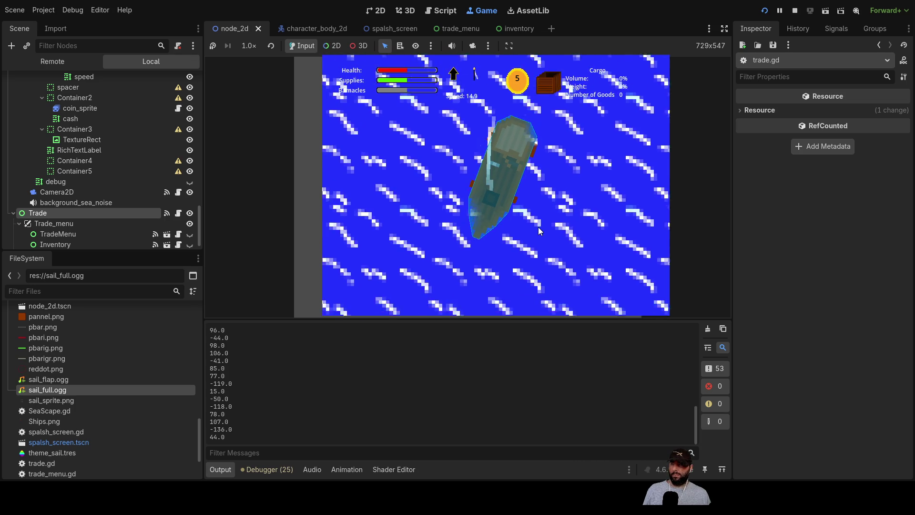
{"action": "key", "text": "Left"}
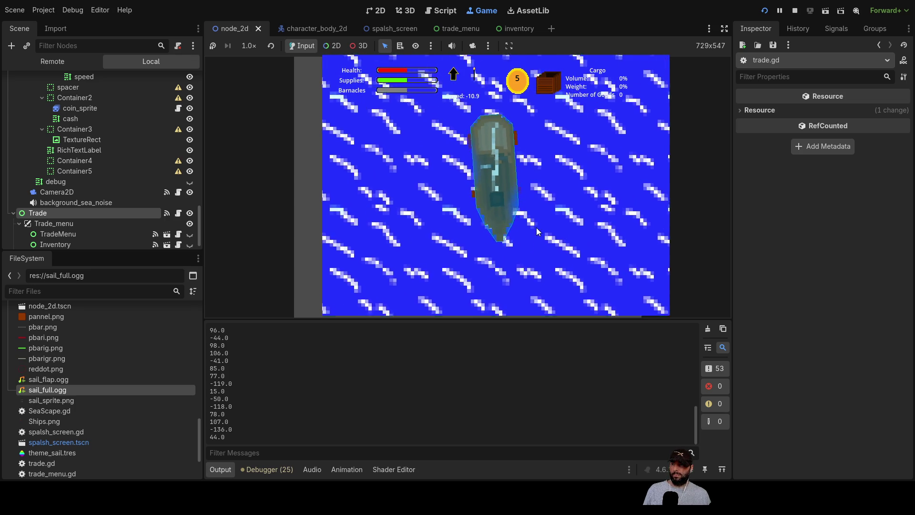
{"action": "key", "text": "Up"}
{"action": "key", "text": "Left"}
{"action": "key", "text": "Right"}
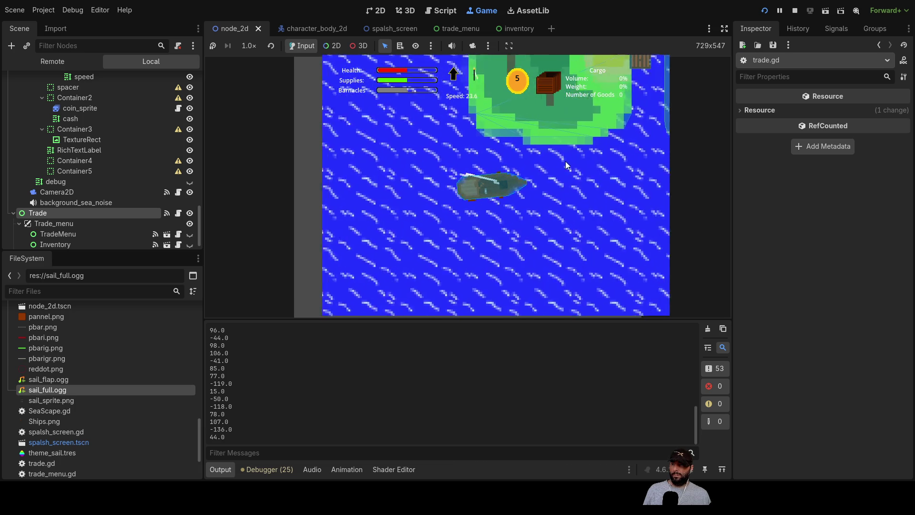
{"action": "key", "text": "Right"}
{"action": "key", "text": "Up"}
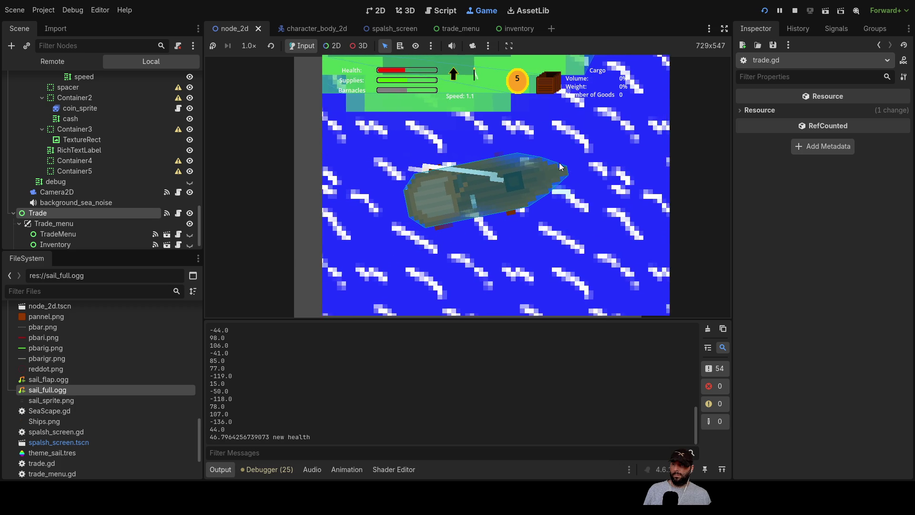
{"action": "key", "text": "Up"}
{"action": "key", "text": "Left"}
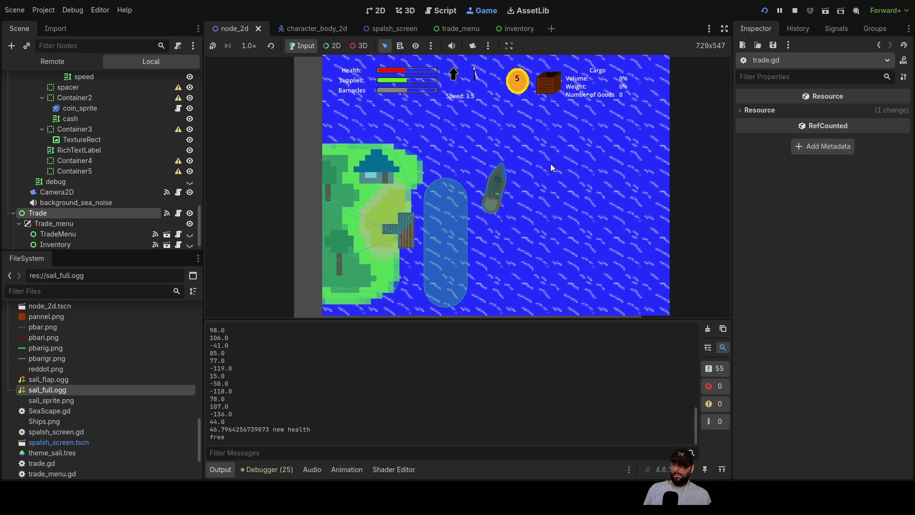
Dock at dock1 to open the trade menu, exit the docks, and stop the game.
{"action": "key", "text": "e"}
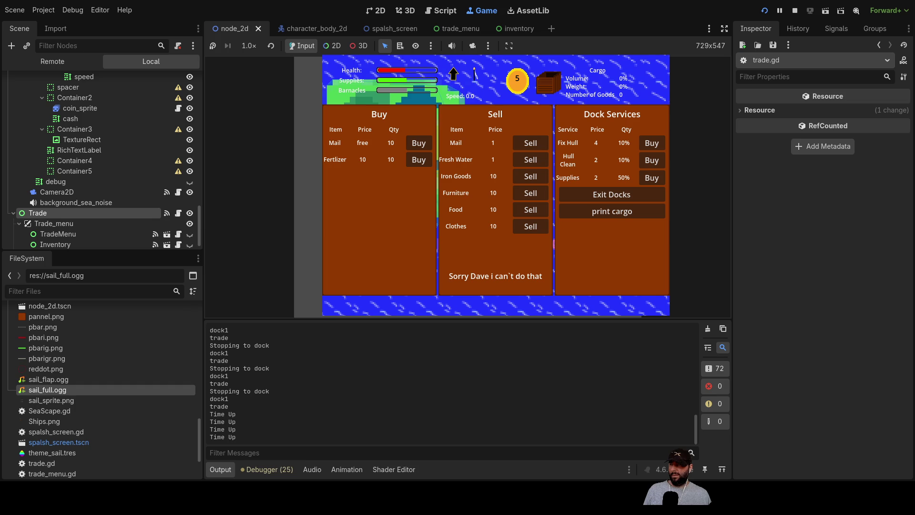
{"action": "left_click", "coordinate": [474, 313]}
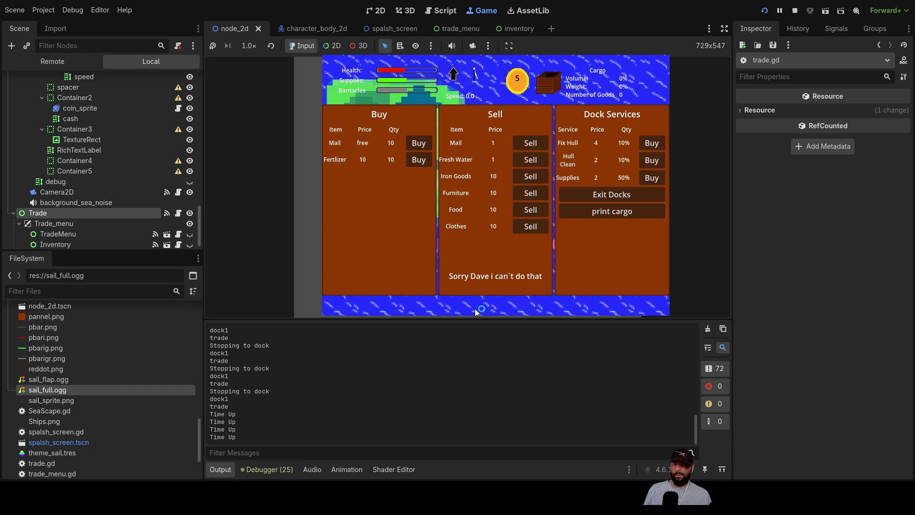
{"action": "left_click", "coordinate": [617, 195]}
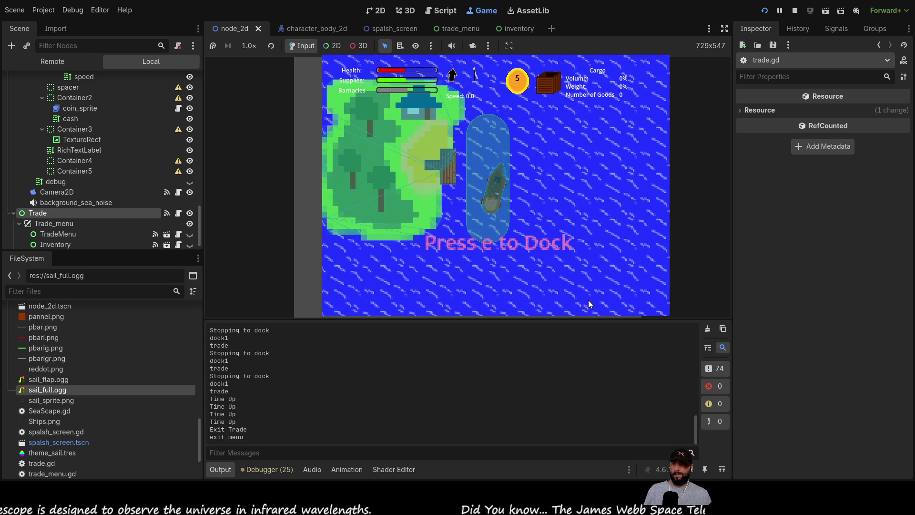
{"action": "left_click", "coordinate": [794, 10]}
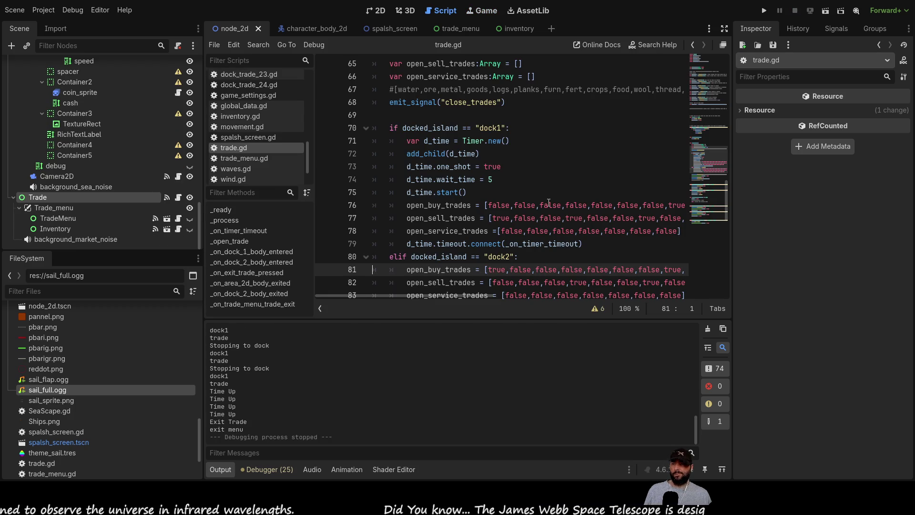
Look through trade.gd and highlight the _on_timer_timeout function name.
{"action": "scroll", "coordinate": [548, 203], "scroll_direction": "down", "scroll_amount": 2}
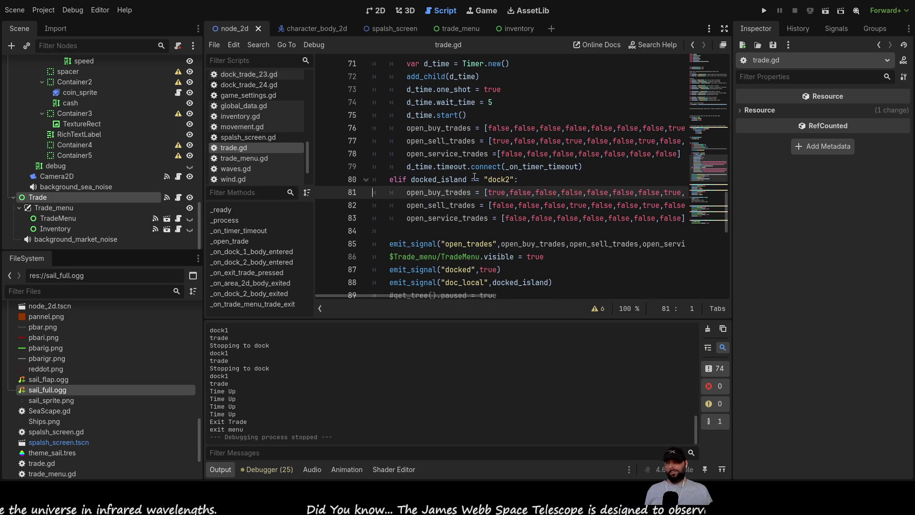
{"action": "scroll", "coordinate": [455, 169], "scroll_direction": "up", "scroll_amount": 1}
{"action": "scroll", "coordinate": [457, 192], "scroll_direction": "up", "scroll_amount": 3}
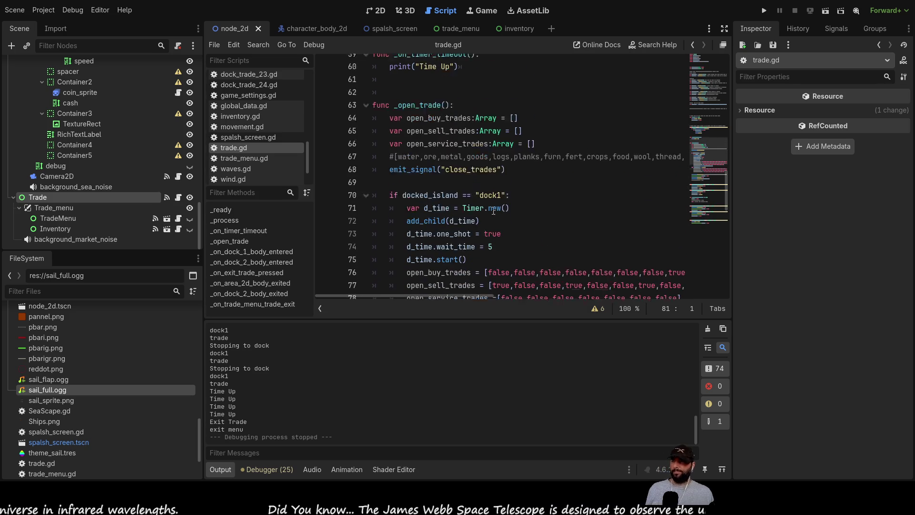
{"action": "scroll", "coordinate": [486, 190], "scroll_direction": "up", "scroll_amount": 4}
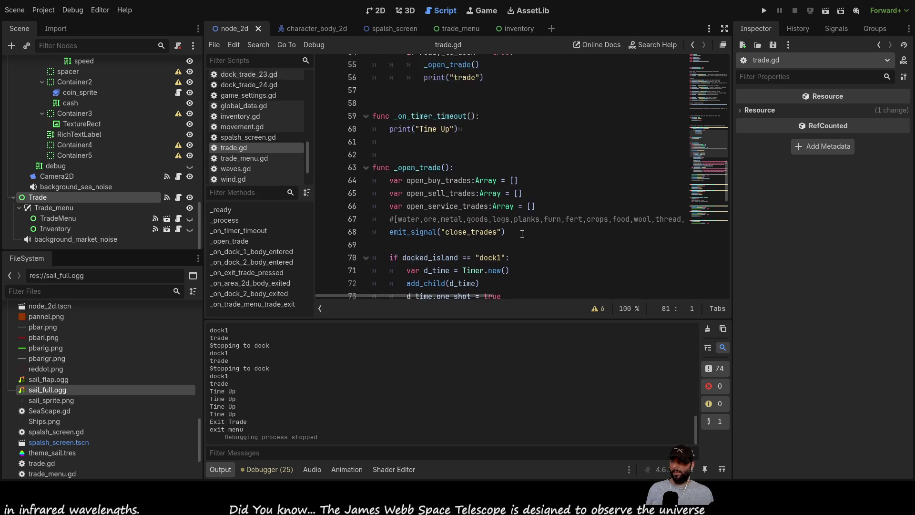
{"action": "scroll", "coordinate": [521, 233], "scroll_direction": "down", "scroll_amount": 5}
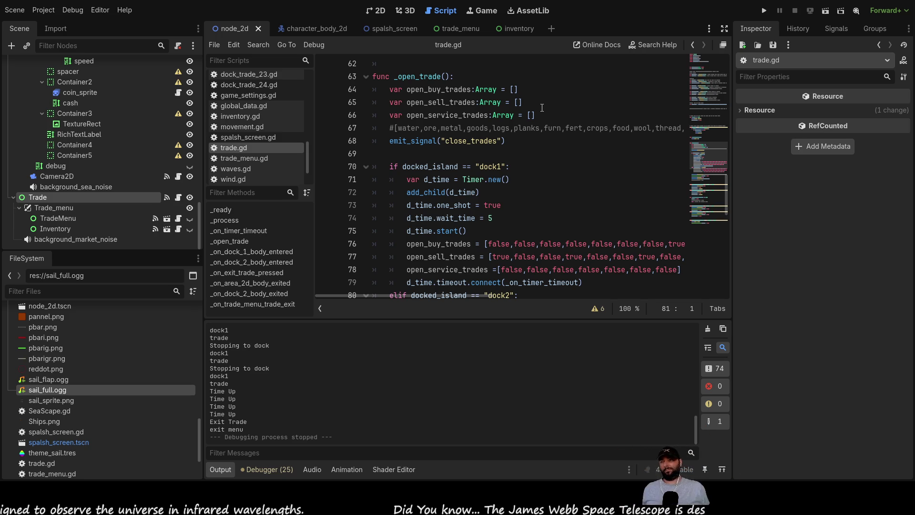
{"action": "key", "text": "Up"}
{"action": "key", "text": "Up"}
{"action": "key", "text": "Up"}
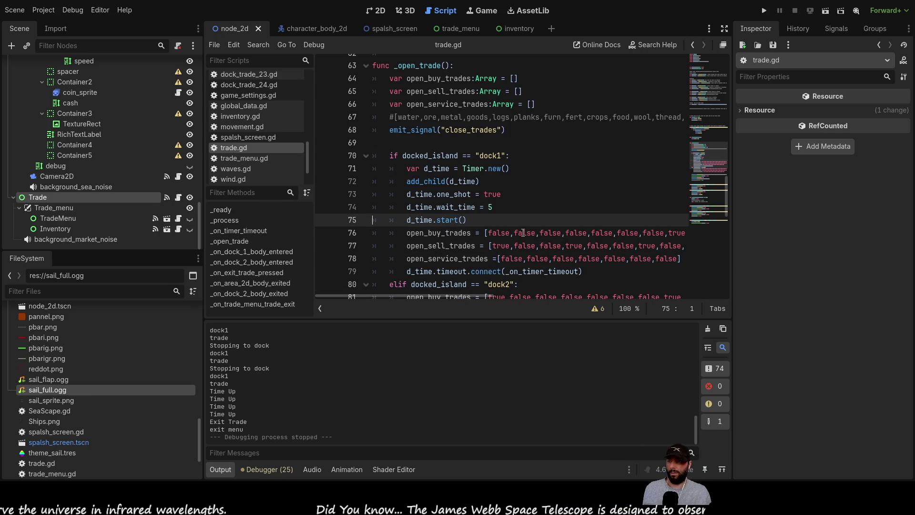
{"action": "scroll", "coordinate": [523, 233], "scroll_direction": "down", "scroll_amount": 3}
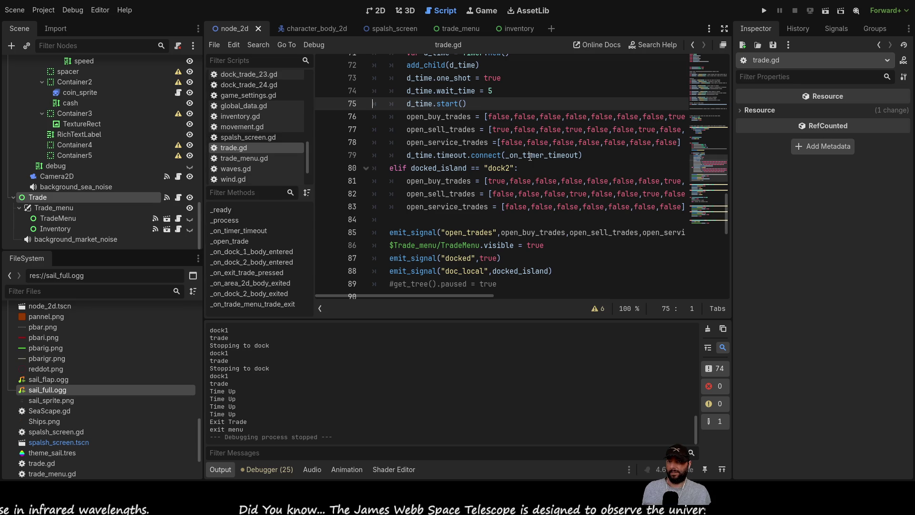
{"action": "scroll", "coordinate": [556, 283], "scroll_direction": "up", "scroll_amount": 3}
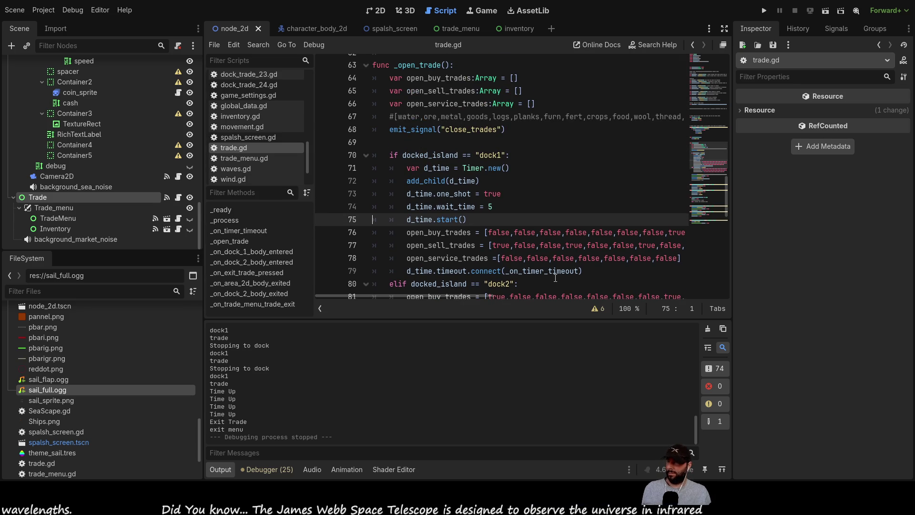
{"action": "scroll", "coordinate": [509, 249], "scroll_direction": "down", "scroll_amount": 2}
{"action": "double_click", "coordinate": [542, 193]}
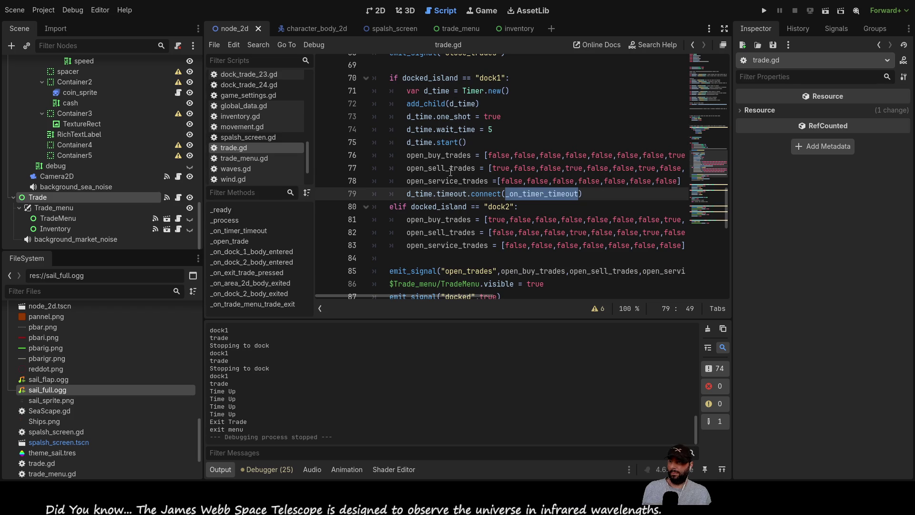
Highlight the uses of open_buy_trades and the open_trades signal, then view the script's signals.
{"action": "double_click", "coordinate": [445, 155]}
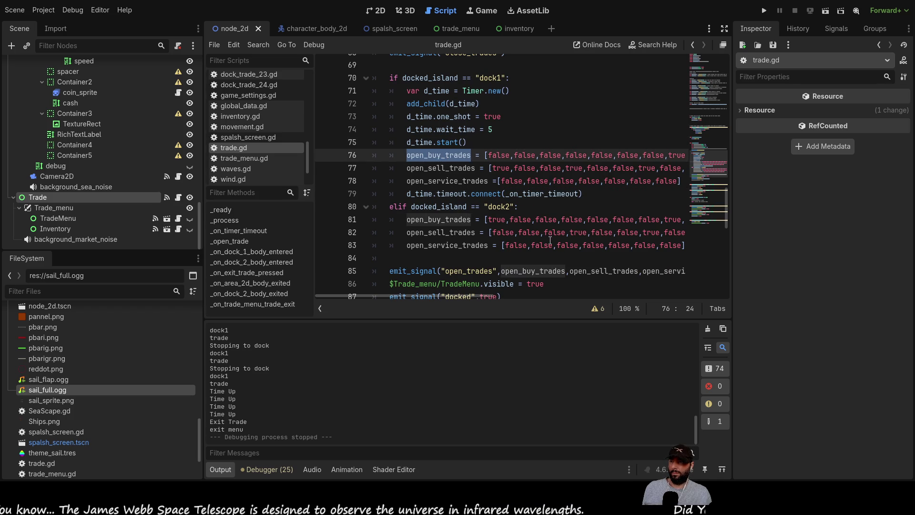
{"action": "scroll", "coordinate": [550, 239], "scroll_direction": "up", "scroll_amount": 10}
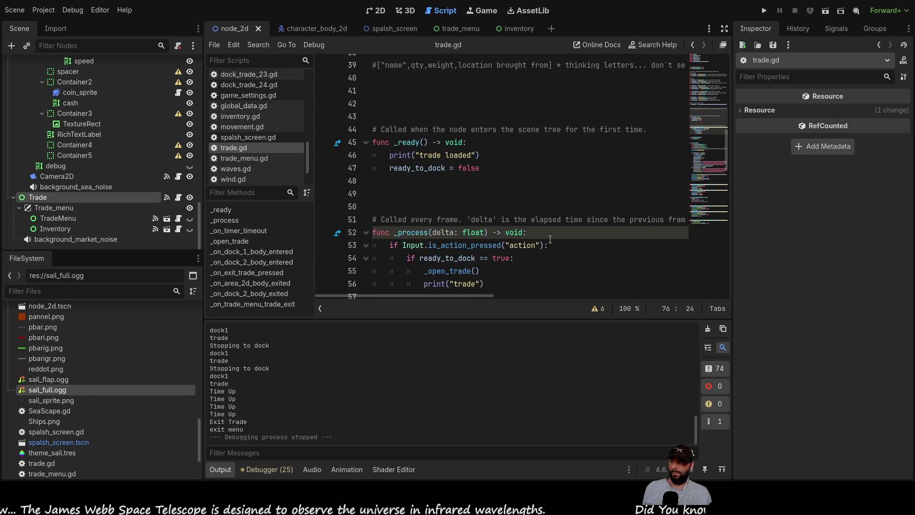
{"action": "scroll", "coordinate": [550, 239], "scroll_direction": "up", "scroll_amount": 13}
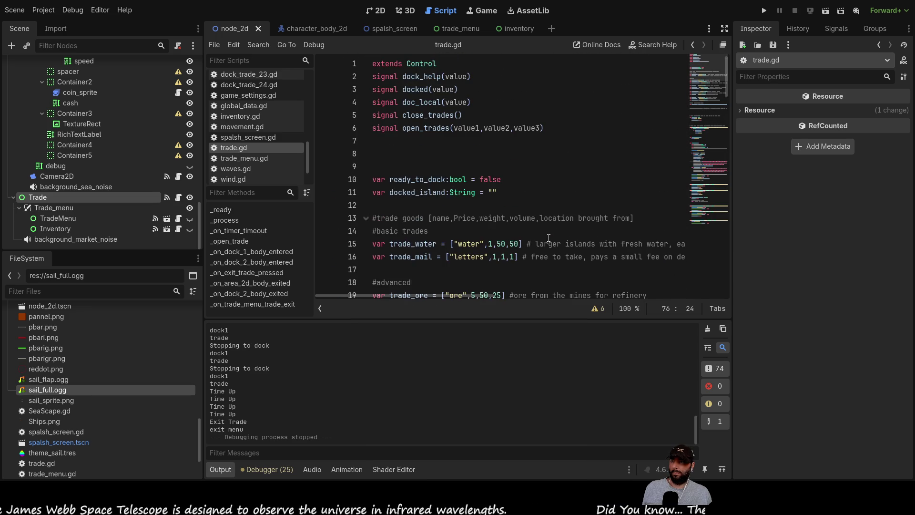
{"action": "scroll", "coordinate": [548, 236], "scroll_direction": "down", "scroll_amount": 20}
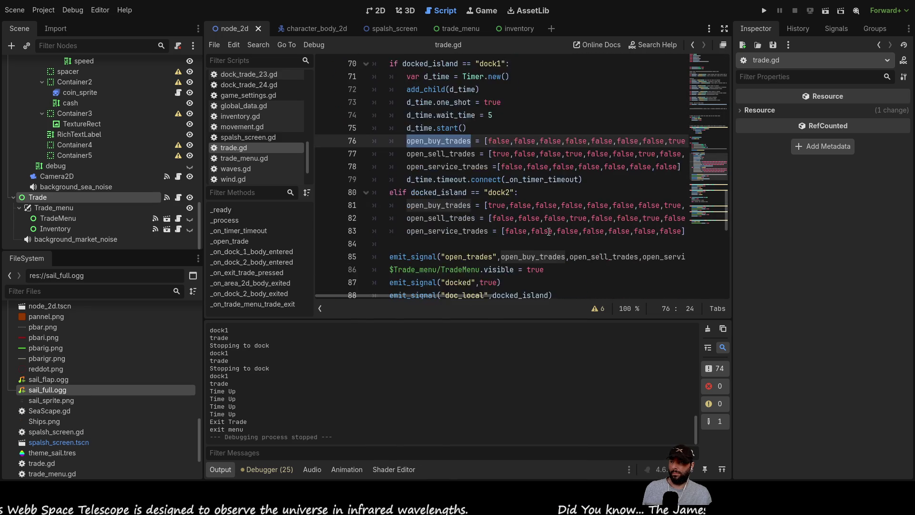
{"action": "scroll", "coordinate": [549, 232], "scroll_direction": "down", "scroll_amount": 7}
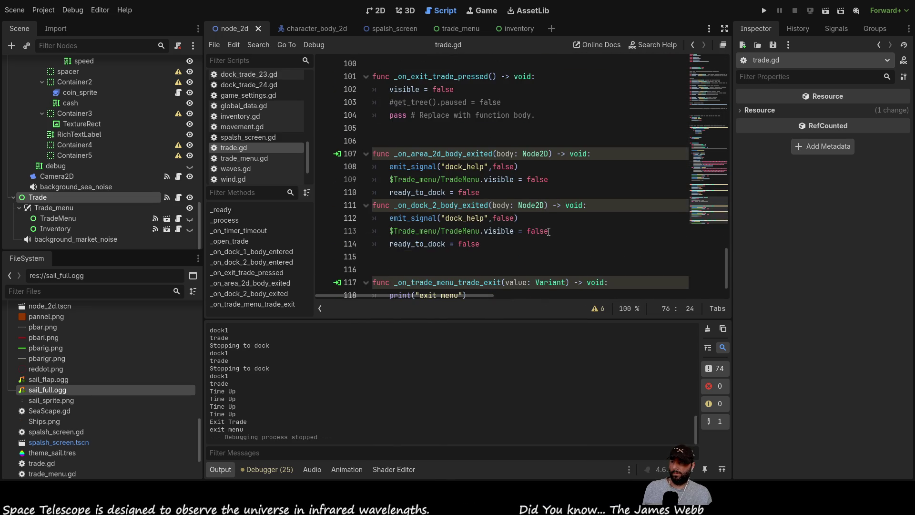
{"action": "scroll", "coordinate": [548, 231], "scroll_direction": "up", "scroll_amount": 8}
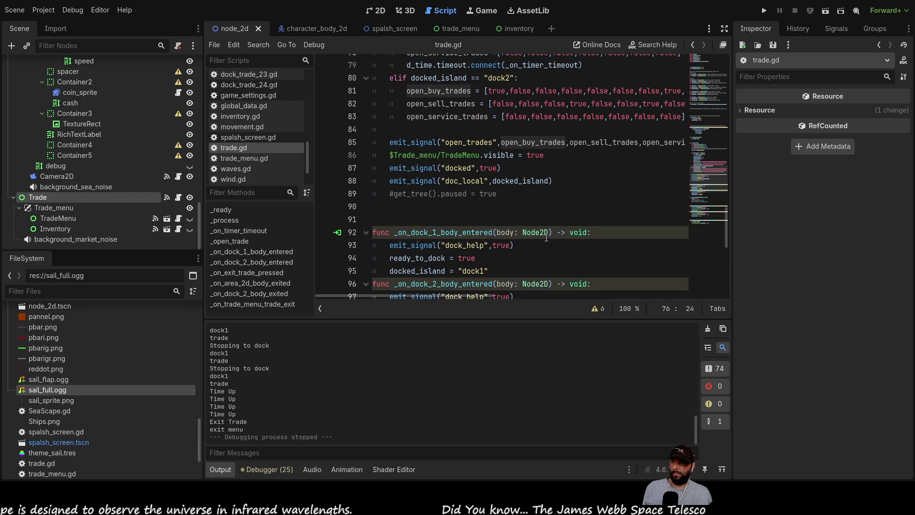
{"action": "scroll", "coordinate": [546, 237], "scroll_direction": "up", "scroll_amount": 4}
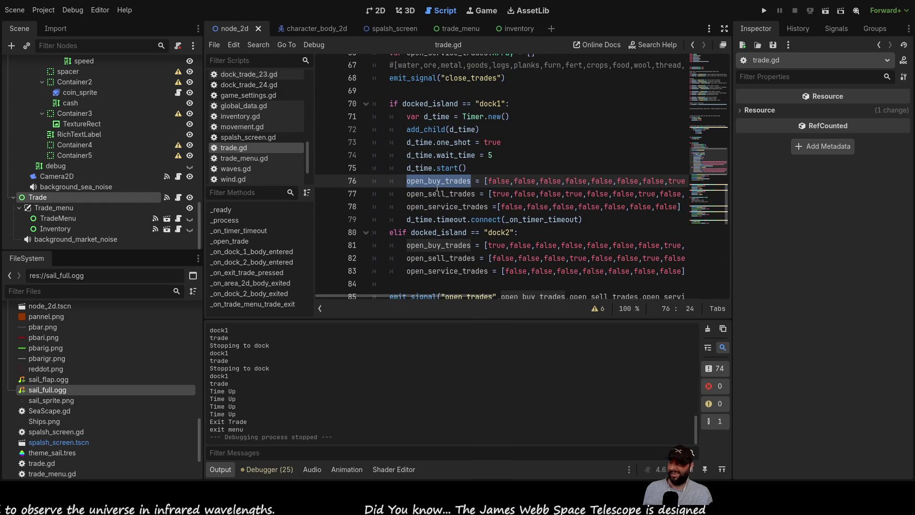
{"action": "left_click", "coordinate": [437, 194]}
{"action": "double_click", "coordinate": [438, 181]}
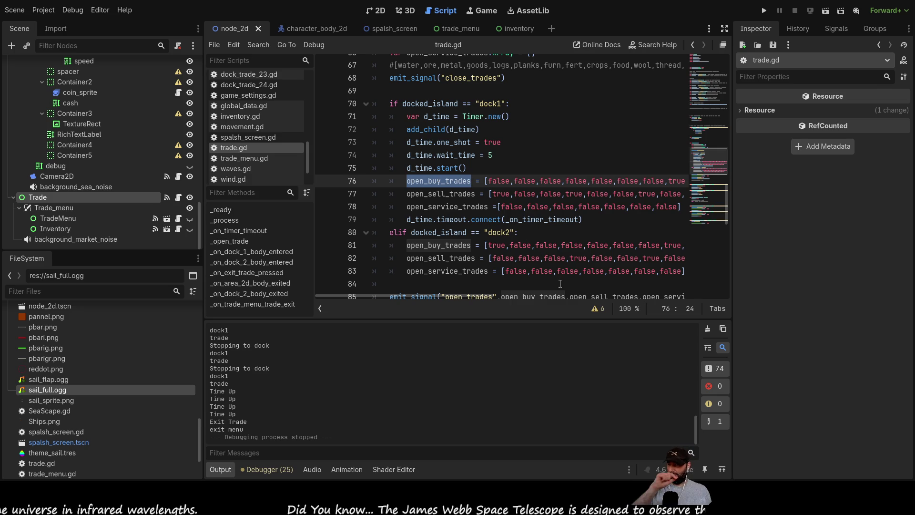
{"action": "scroll", "coordinate": [460, 179], "scroll_direction": "down", "scroll_amount": 3}
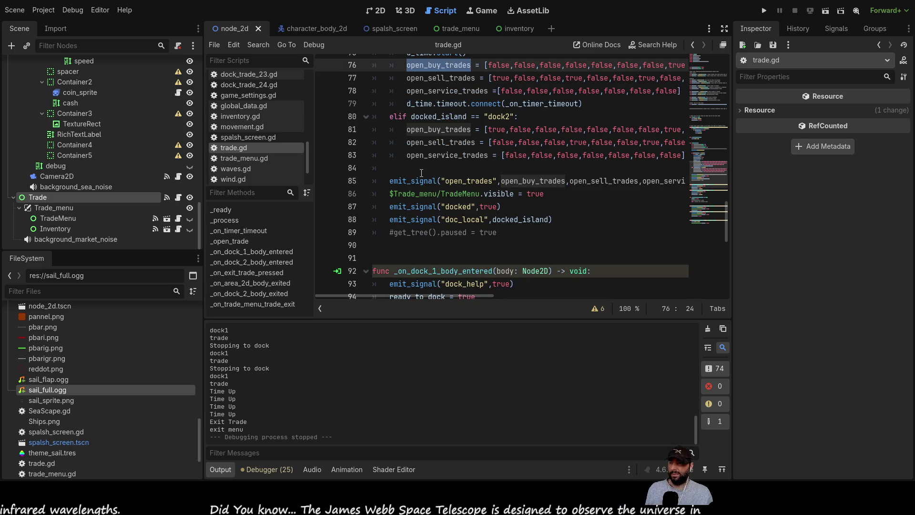
{"action": "double_click", "coordinate": [475, 181]}
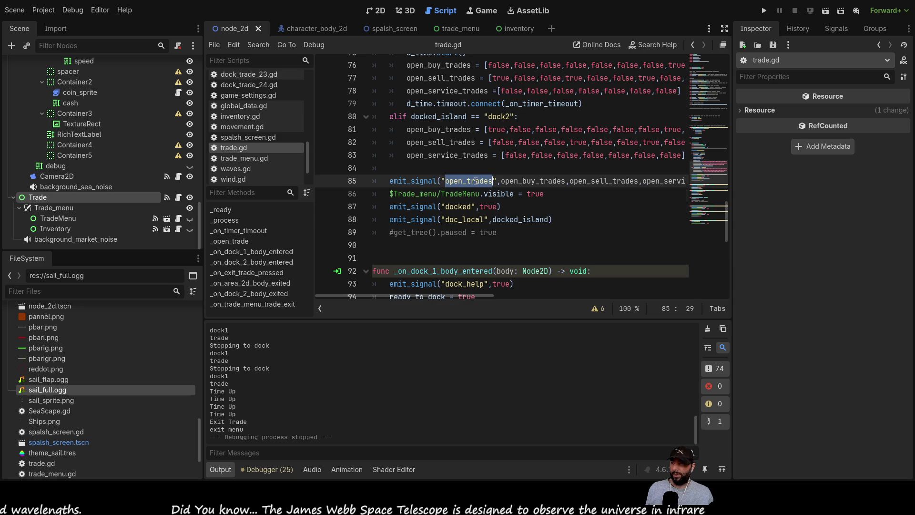
{"action": "scroll", "coordinate": [477, 176], "scroll_direction": "up", "scroll_amount": 20}
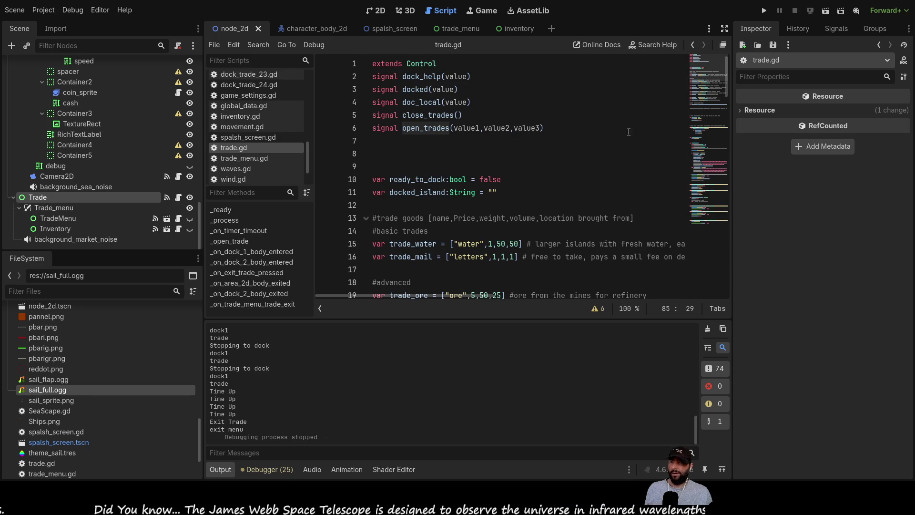
{"action": "left_click", "coordinate": [836, 30]}
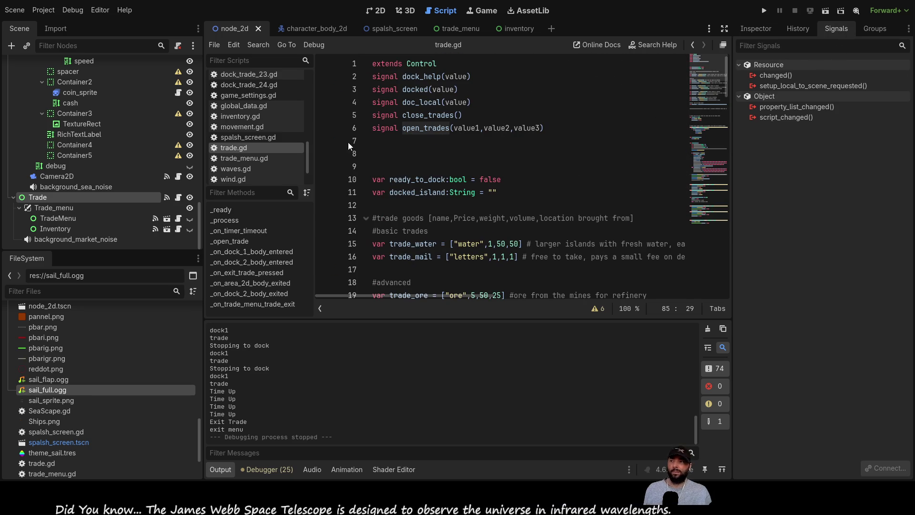
List the Trade node's signal connections and scroll trade_menu.gd down to _open_trades(buyA, sellA, serviceA).
{"action": "left_click", "coordinate": [44, 197]}
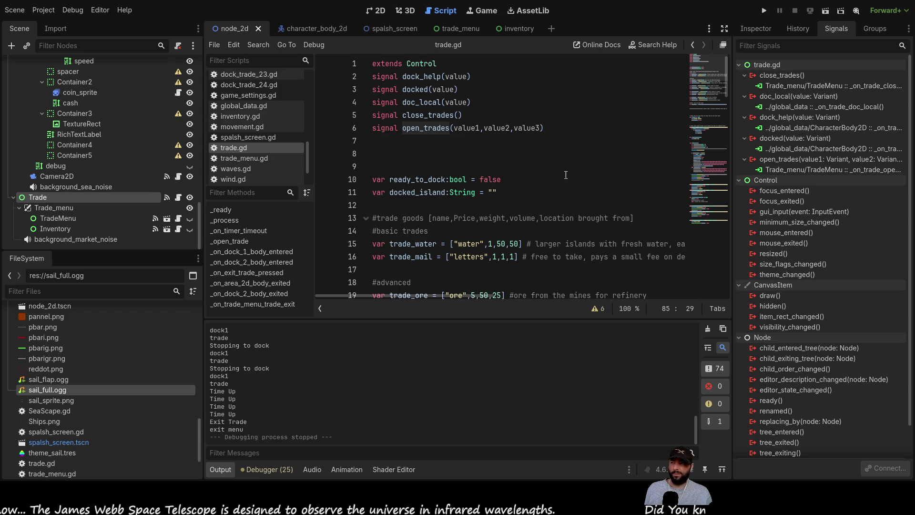
{"action": "left_click", "coordinate": [246, 159]}
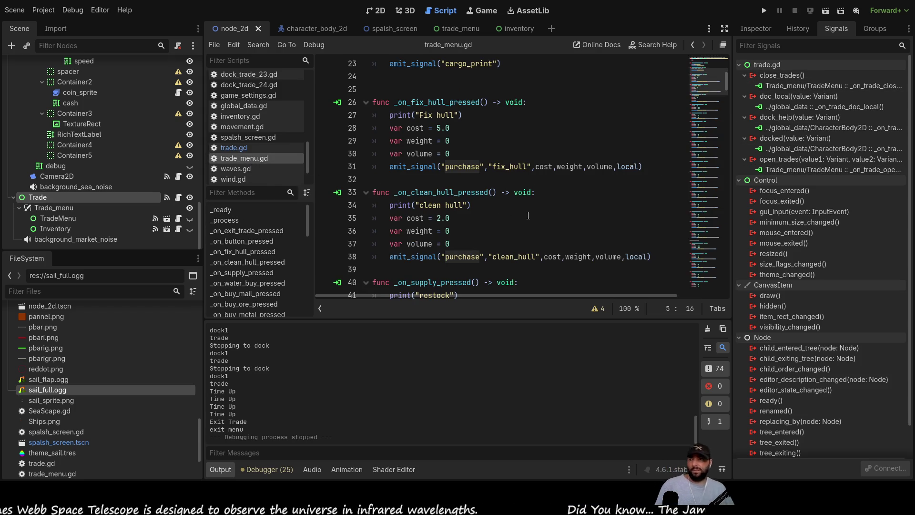
{"action": "scroll", "coordinate": [528, 215], "scroll_direction": "down", "scroll_amount": 20}
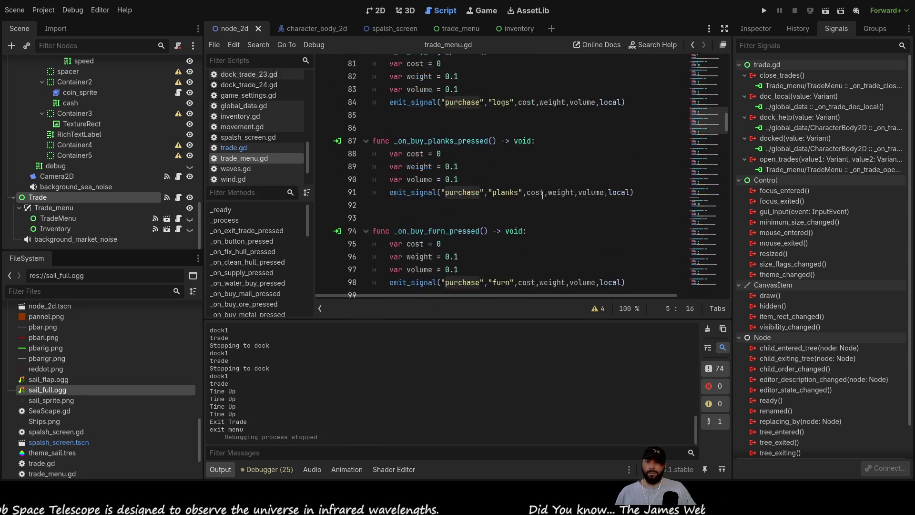
{"action": "scroll", "coordinate": [542, 189], "scroll_direction": "down", "scroll_amount": 12}
{"action": "scroll", "coordinate": [561, 219], "scroll_direction": "down", "scroll_amount": 9}
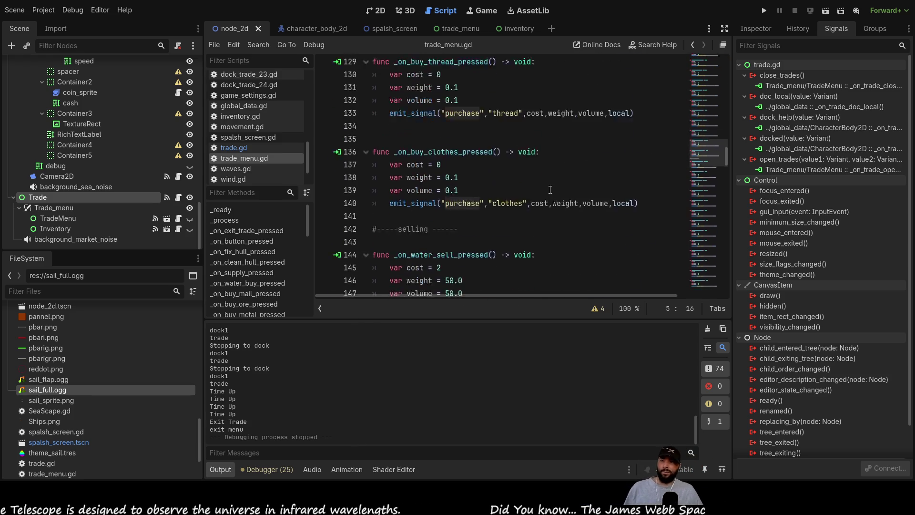
{"action": "scroll", "coordinate": [561, 220], "scroll_direction": "down", "scroll_amount": 20}
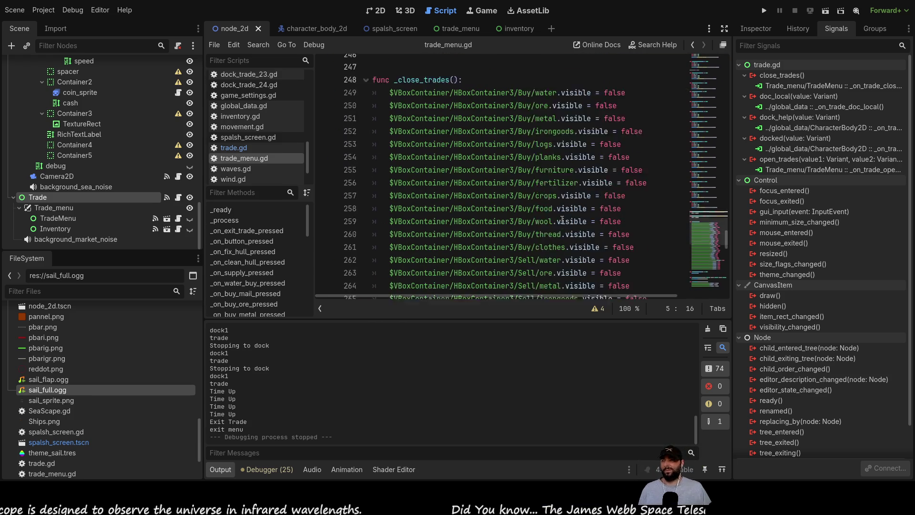
{"action": "scroll", "coordinate": [551, 211], "scroll_direction": "down", "scroll_amount": 9}
{"action": "scroll", "coordinate": [540, 205], "scroll_direction": "up", "scroll_amount": 14}
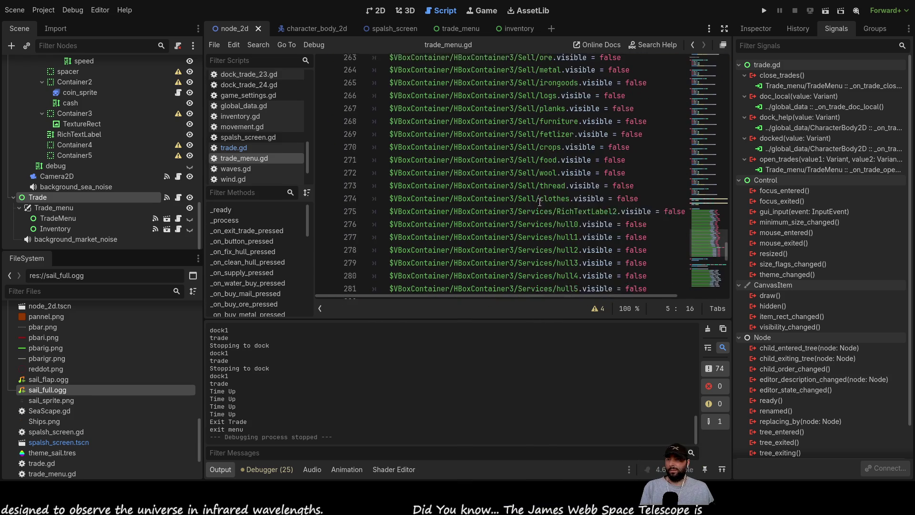
{"action": "scroll", "coordinate": [540, 204], "scroll_direction": "up", "scroll_amount": 2}
{"action": "scroll", "coordinate": [537, 200], "scroll_direction": "down", "scroll_amount": 10}
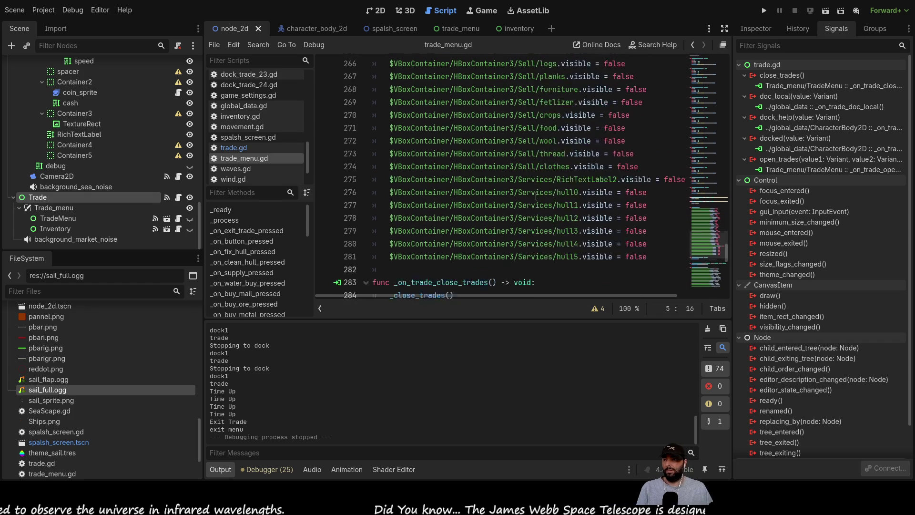
{"action": "scroll", "coordinate": [536, 196], "scroll_direction": "down", "scroll_amount": 5}
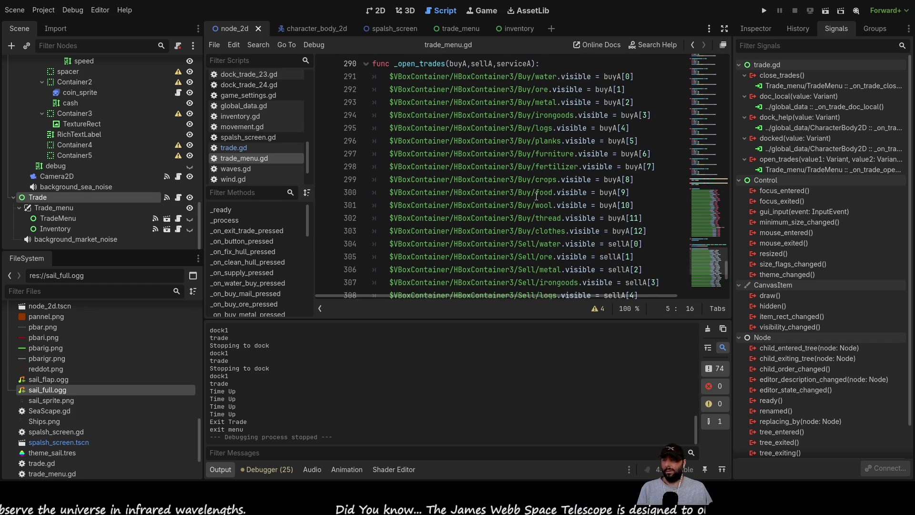
{"action": "scroll", "coordinate": [536, 196], "scroll_direction": "down", "scroll_amount": 6}
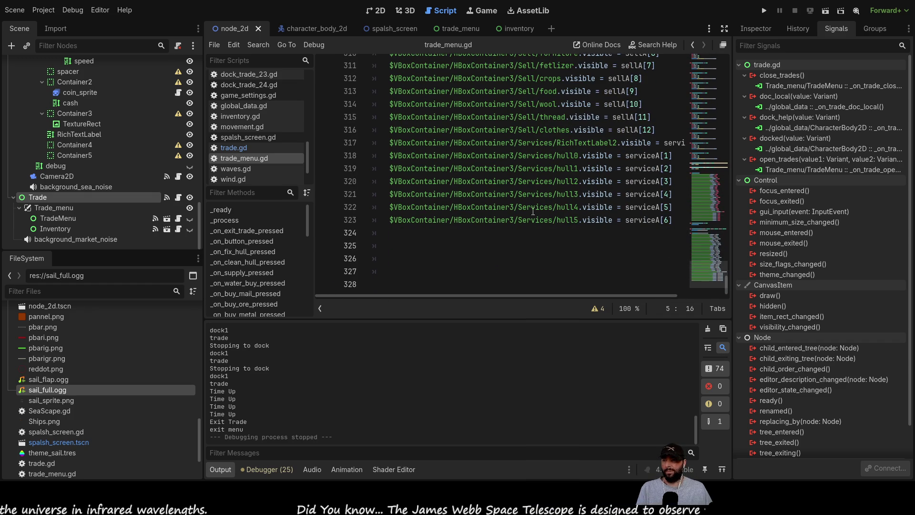
{"action": "scroll", "coordinate": [500, 215], "scroll_direction": "up", "scroll_amount": 8}
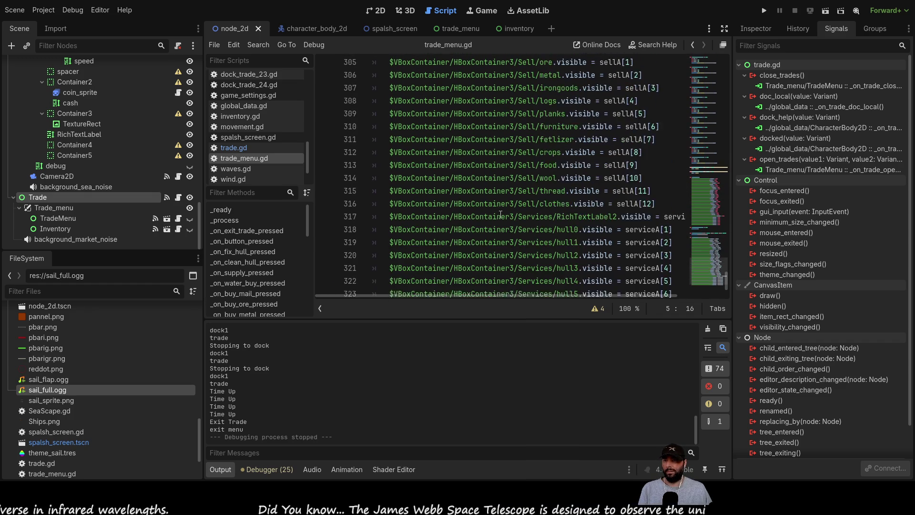
{"action": "scroll", "coordinate": [500, 215], "scroll_direction": "up", "scroll_amount": 1}
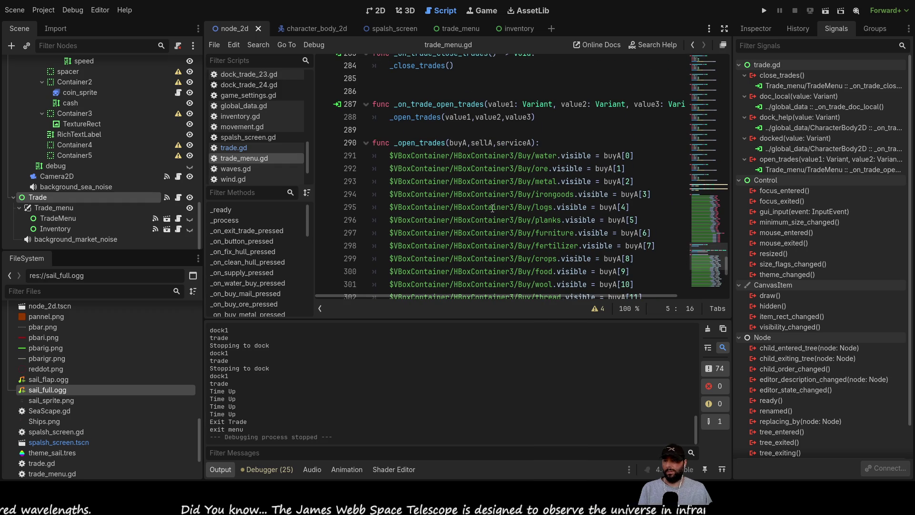
Add an 'if buyA[0] == 0:' line at the top of _open_trades.
{"action": "left_click", "coordinate": [391, 157]}
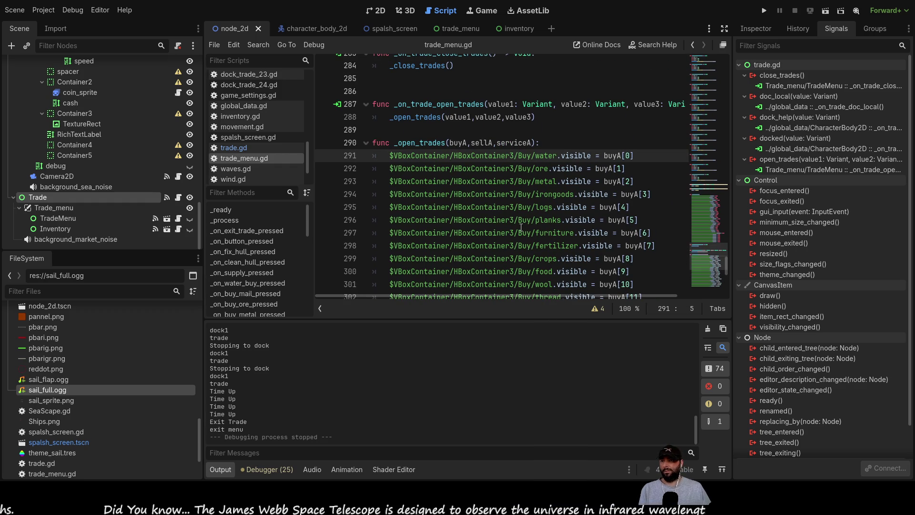
{"action": "key", "text": "Return"}
{"action": "key", "text": "Up"}
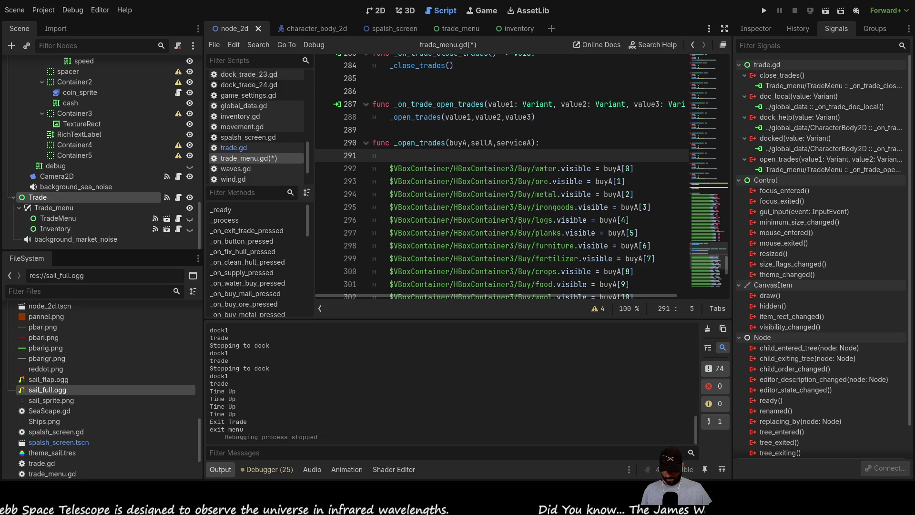
{"action": "type", "text": "if"}
{"action": "key", "text": "Down"}
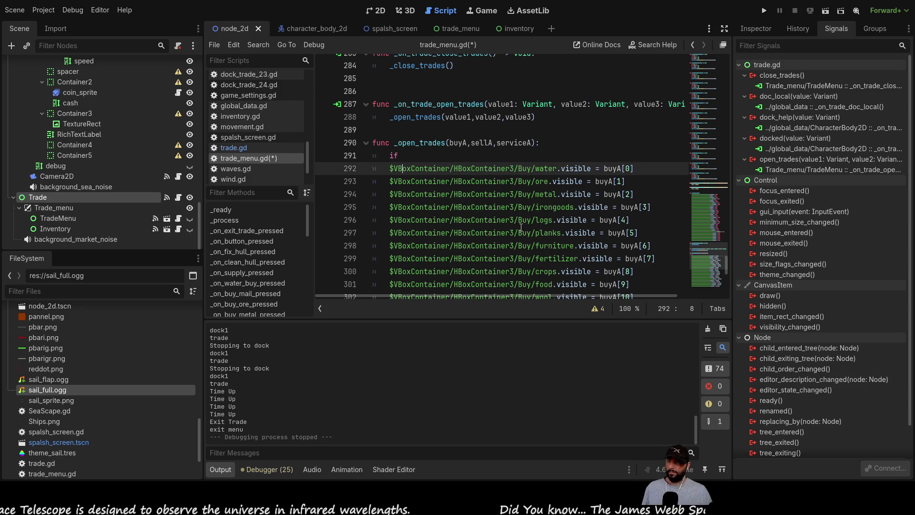
{"action": "key", "text": "ctrl+Right"}
{"action": "key", "text": "ctrl+Right"}
{"action": "key", "text": "ctrl+Right"}
{"action": "key", "text": "ctrl+shift+Right"}
{"action": "key", "text": "ctrl+shift+Right"}
{"action": "key", "text": "ctrl+c"}
{"action": "key", "text": "Up"}
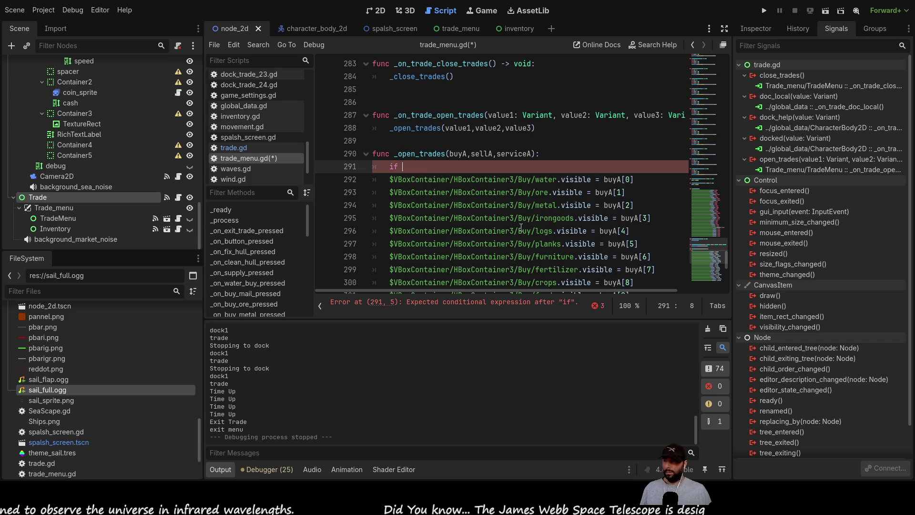
{"action": "key", "text": "ctrl+v"}
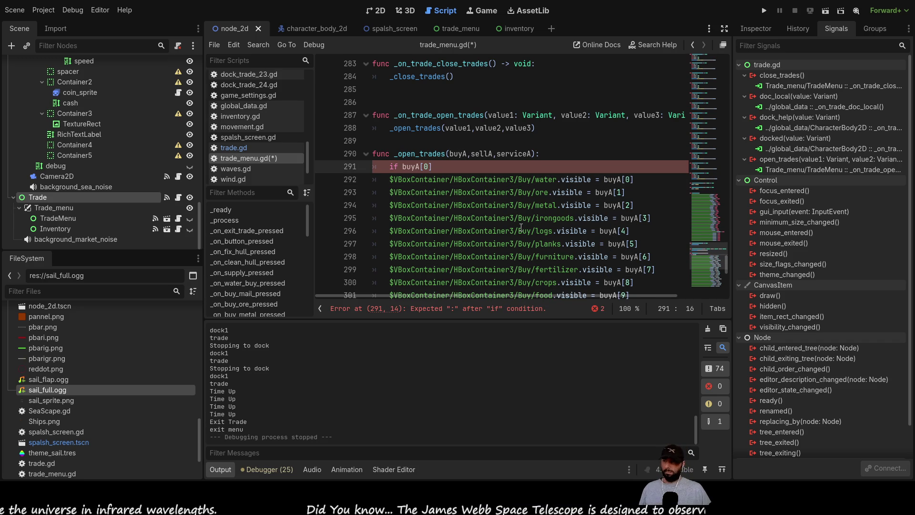
{"action": "type", "text": "== 0"}
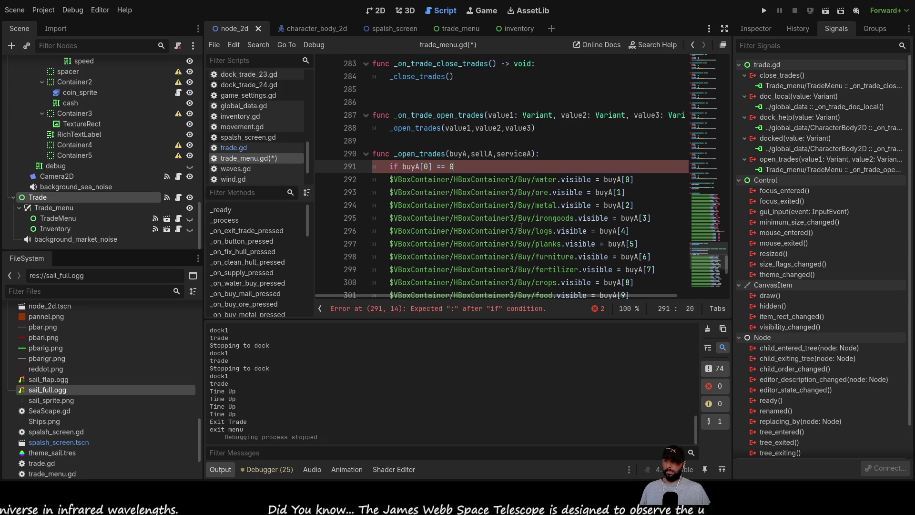
Indent the water visibility line under the if and retype its value as false.
{"action": "key", "text": "Down"}
{"action": "key", "text": "Left"}
{"action": "key", "text": "Left"}
{"action": "key", "text": "Left"}
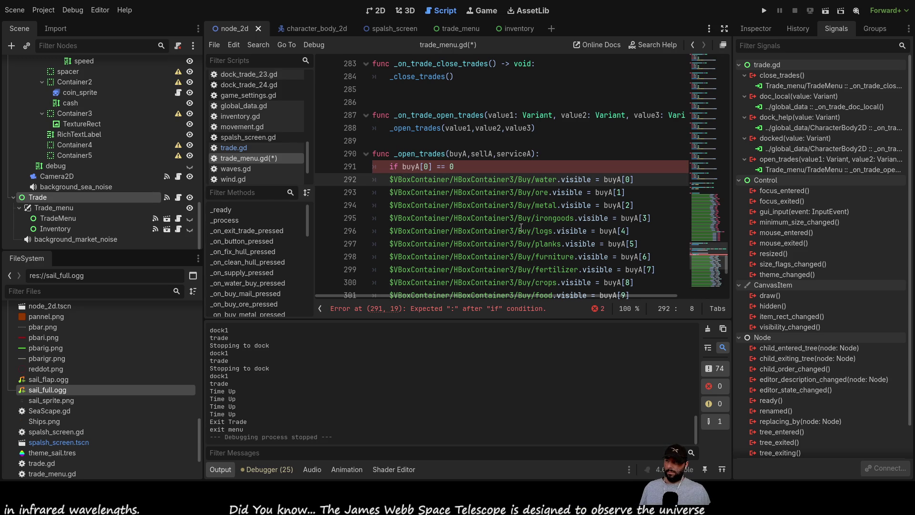
{"action": "key", "text": "Tab"}
{"action": "key", "text": "Up"}
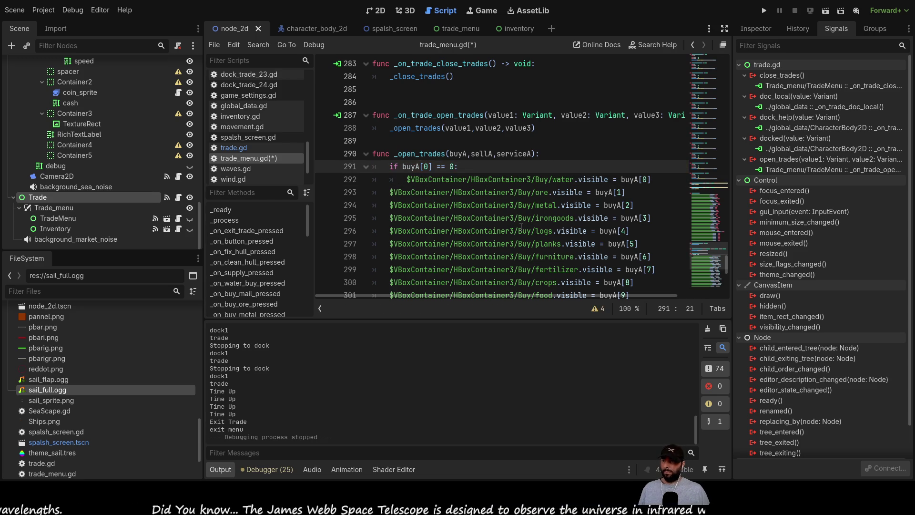
{"action": "key", "text": "Down"}
{"action": "key", "text": "Right"}
{"action": "key", "text": "Right"}
{"action": "key", "text": "Right"}
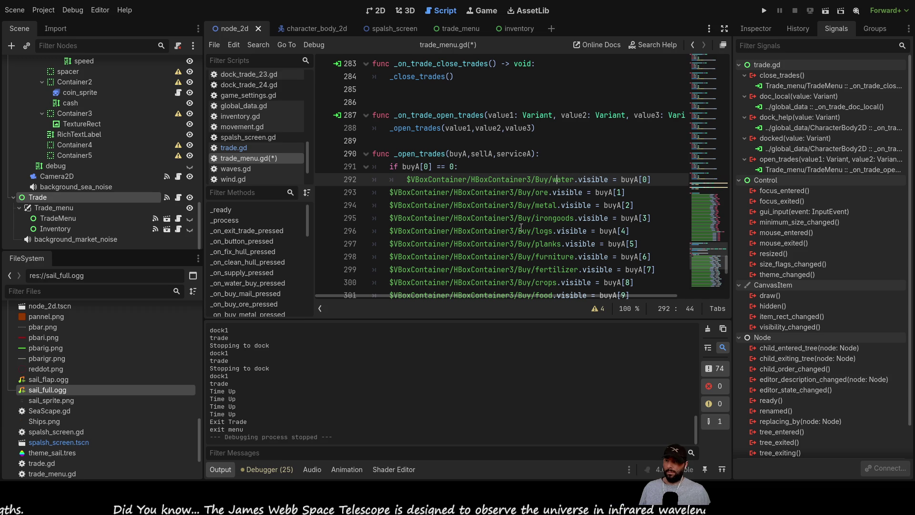
{"action": "key", "text": "shift+Right"}
{"action": "key", "text": "shift+Right"}
{"action": "key", "text": "shift+Right"}
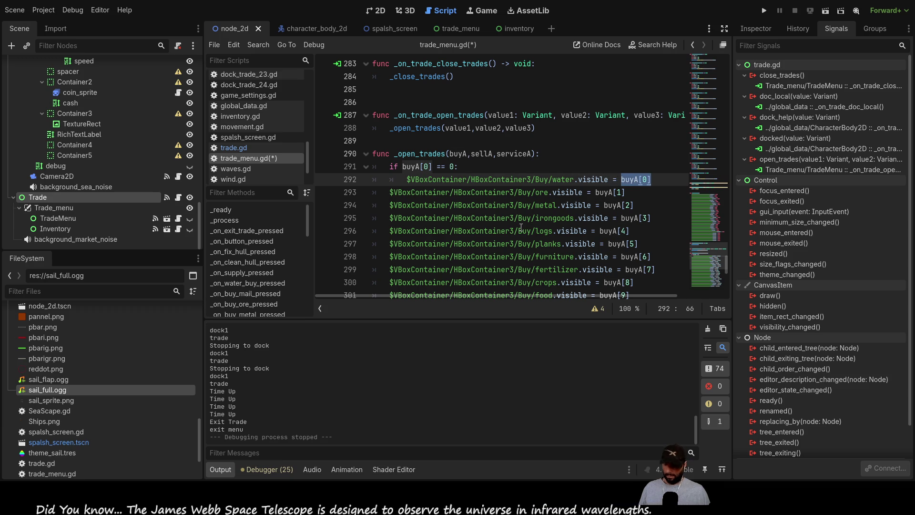
{"action": "type", "text": "fa"}
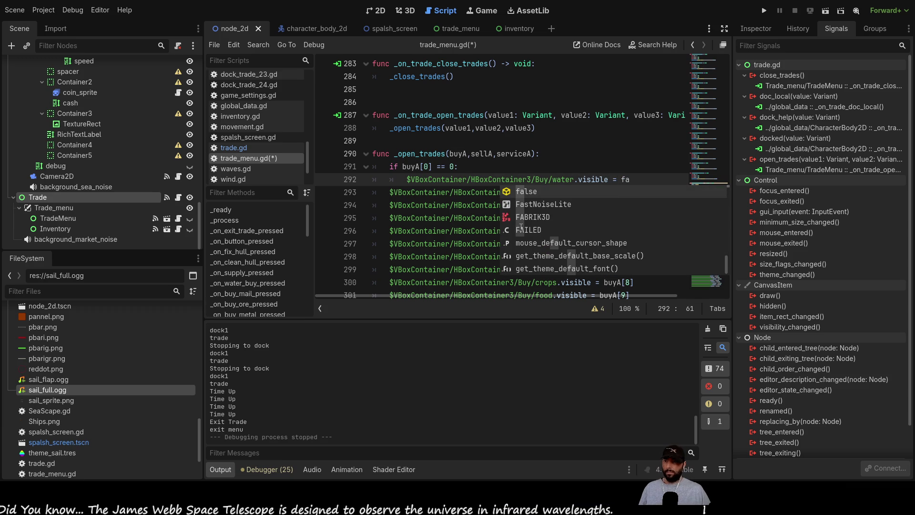
{"action": "type", "text": "lse"}
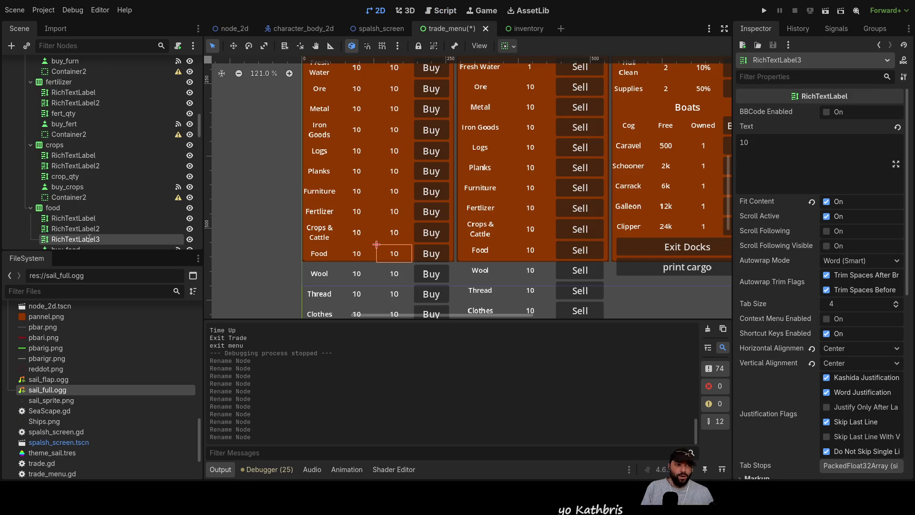
{"action": "type", "text": "food_qty"}
Rename the Food, Wool and Thread quantity labels to food_qty, wool_qty and thread_qty.
{"action": "key", "text": "Return"}
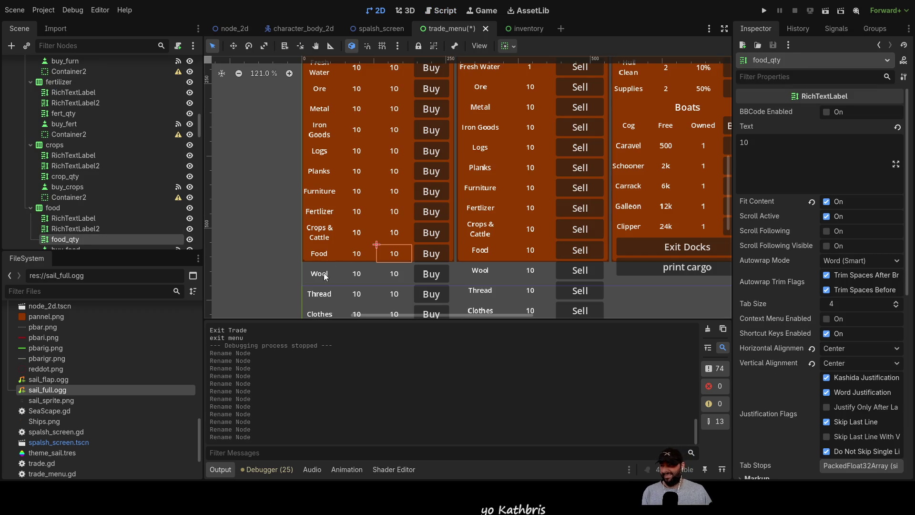
{"action": "left_click", "coordinate": [396, 278]}
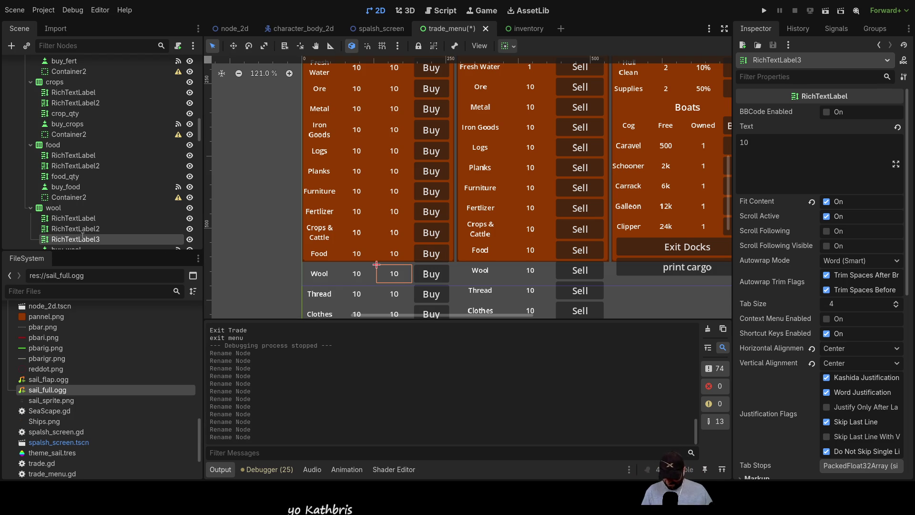
{"action": "type", "text": "wool_qty"}
{"action": "key", "text": "Return"}
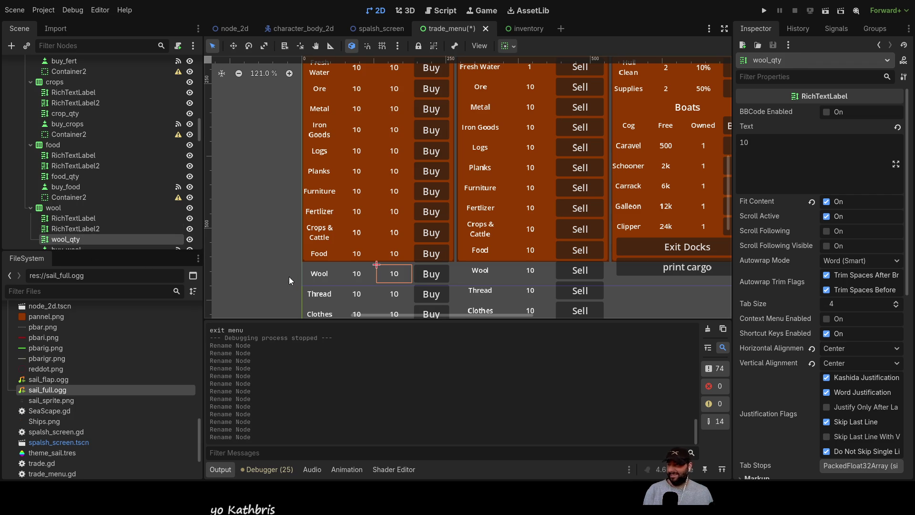
{"action": "left_click", "coordinate": [396, 294]}
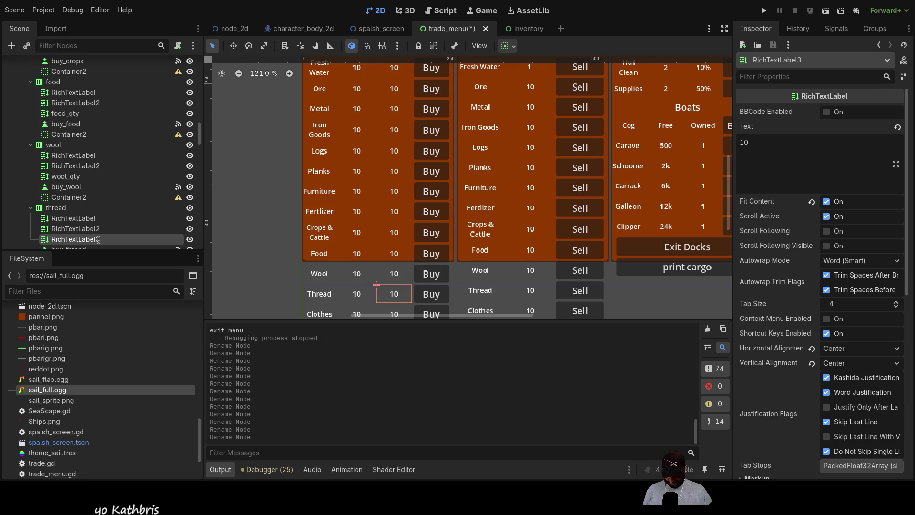
{"action": "type", "text": "thread_qty"}
{"action": "key", "text": "Return"}
Rename the Clothes row's quantity label to clothes_qty.
{"action": "scroll", "coordinate": [386, 241], "scroll_direction": "down", "scroll_amount": 1}
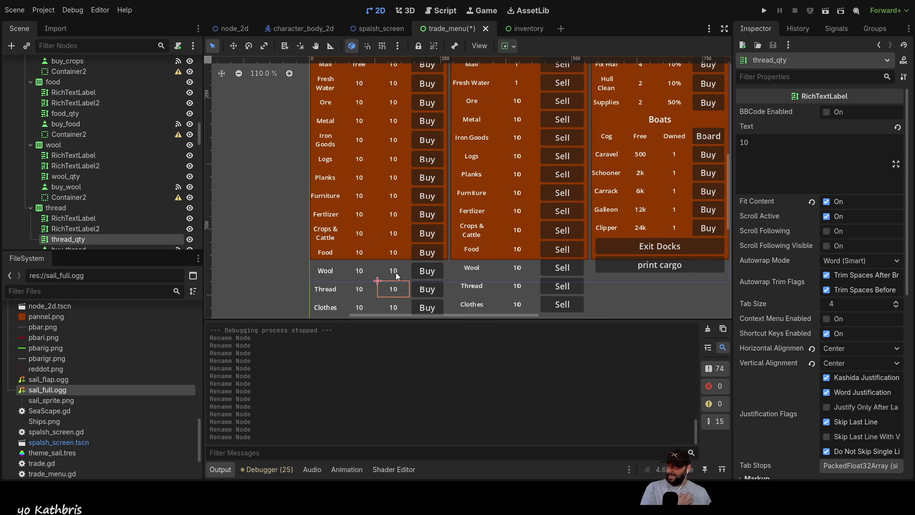
{"action": "left_click", "coordinate": [393, 307]}
{"action": "scroll", "coordinate": [361, 245], "scroll_direction": "down", "scroll_amount": 1}
{"action": "left_click_drag", "start_coordinate": [361, 245], "coordinate": [362, 180]}
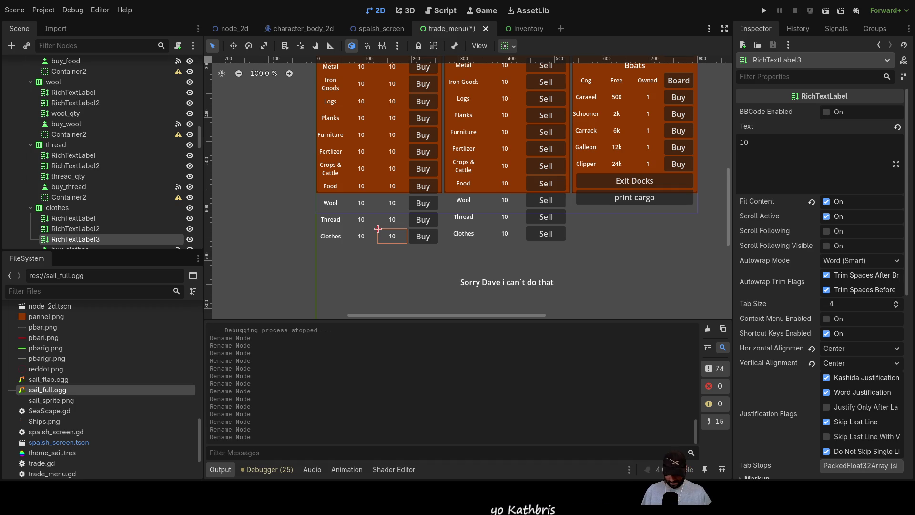
{"action": "type", "text": "clothes_qty"}
{"action": "key", "text": "Return"}
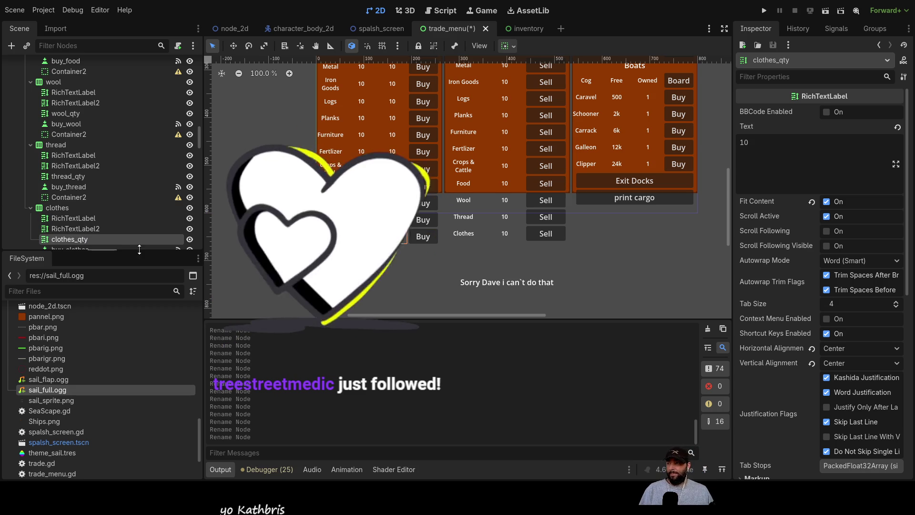
Check the label's signals, return to its Inspector properties, and switch to the Game view.
{"action": "scroll", "coordinate": [119, 191], "scroll_direction": "up", "scroll_amount": 2}
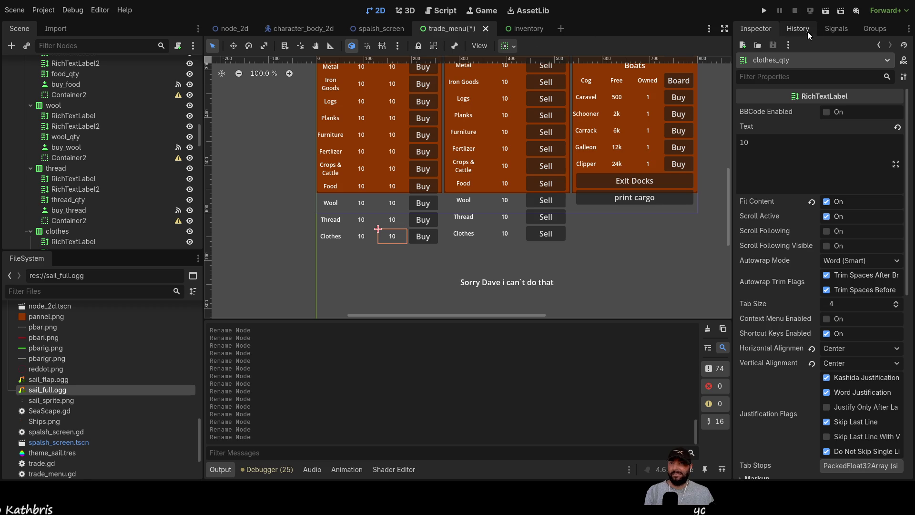
{"action": "left_click", "coordinate": [822, 27]}
{"action": "left_click", "coordinate": [755, 29]}
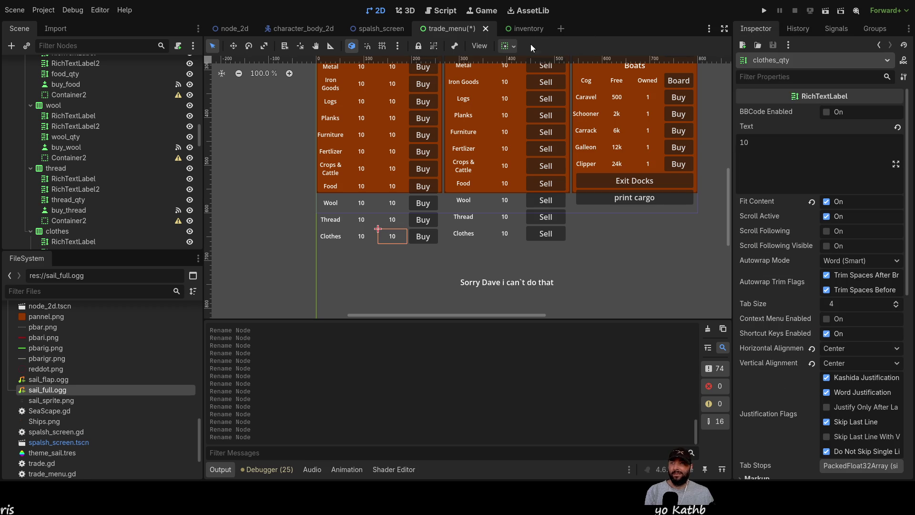
{"action": "left_click", "coordinate": [487, 13]}
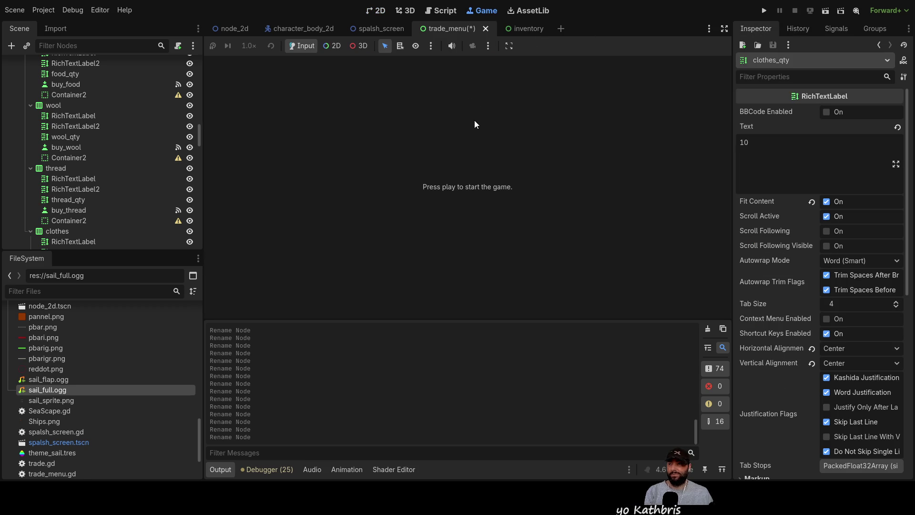
In trade_menu.gd, insert two blank lines above the buyA[0] check in _open_trades.
{"action": "left_click", "coordinate": [437, 11]}
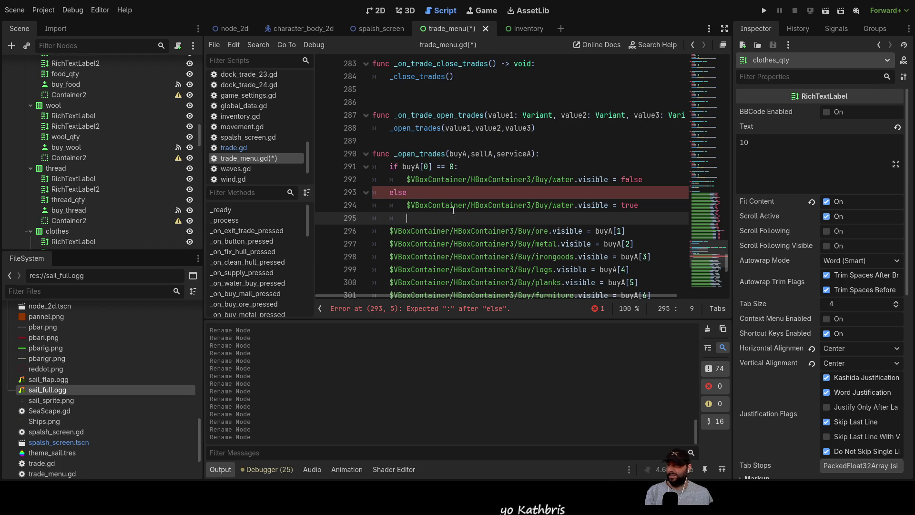
{"action": "left_click", "coordinate": [563, 180]}
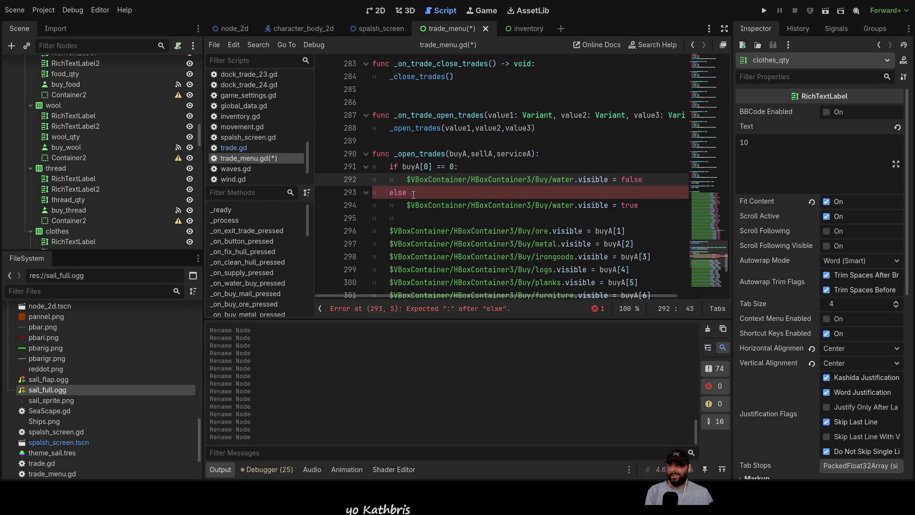
{"action": "scroll", "coordinate": [441, 202], "scroll_direction": "down", "scroll_amount": 1}
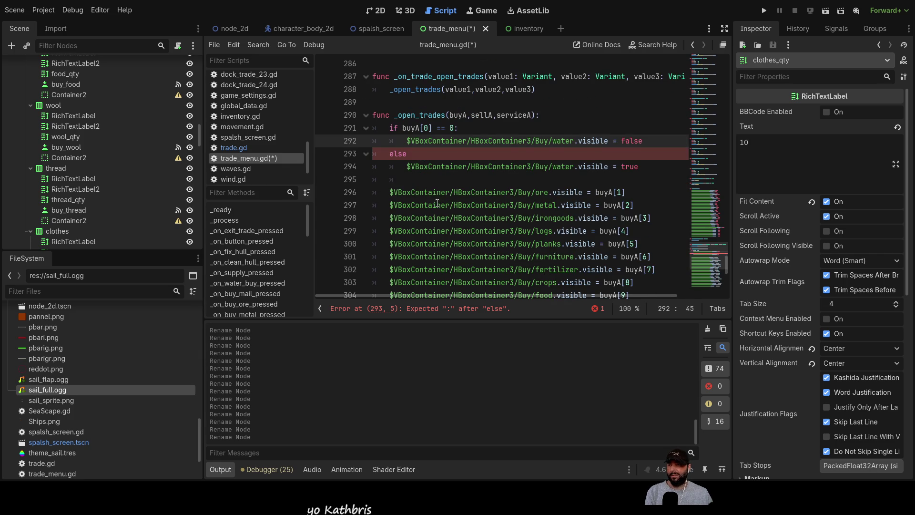
{"action": "scroll", "coordinate": [437, 202], "scroll_direction": "up", "scroll_amount": 1}
{"action": "left_click", "coordinate": [386, 167]}
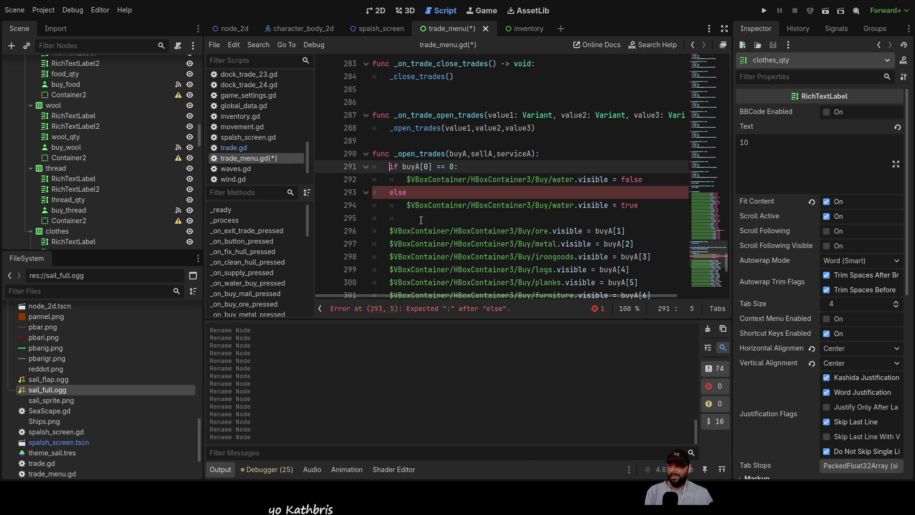
{"action": "key", "text": "Return"}
{"action": "key", "text": "Return"}
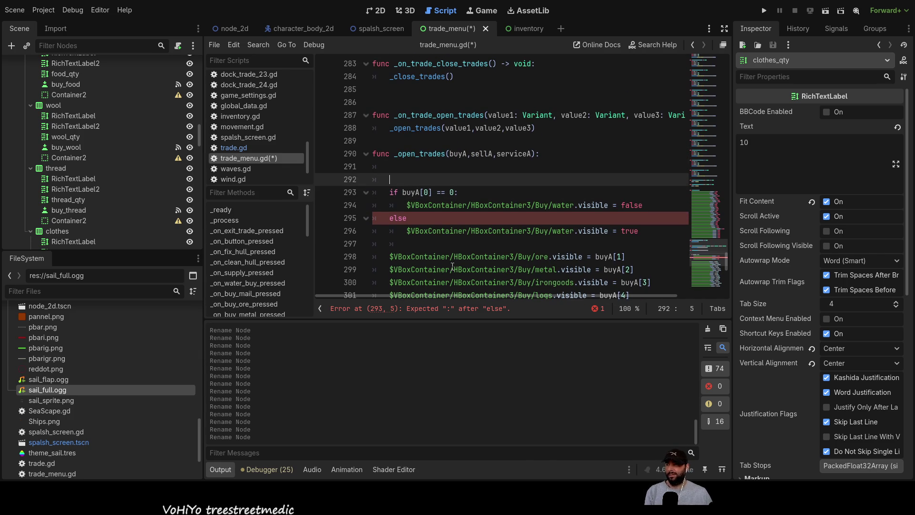
{"action": "key", "text": "Up"}
{"action": "key", "text": "Up"}
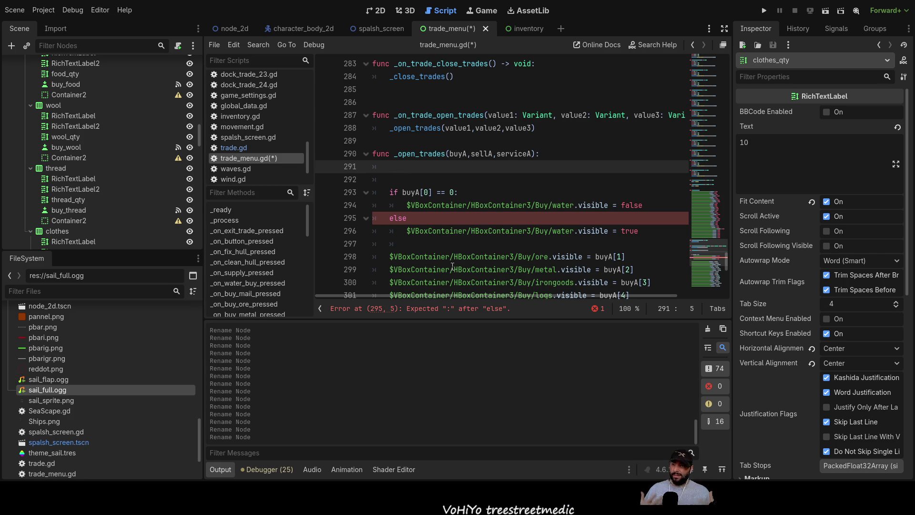
Review the buyA[0] condition and the else branch that sets water visible to true.
{"action": "left_click", "coordinate": [428, 193]}
{"action": "scroll", "coordinate": [515, 195], "scroll_direction": "down", "scroll_amount": 5}
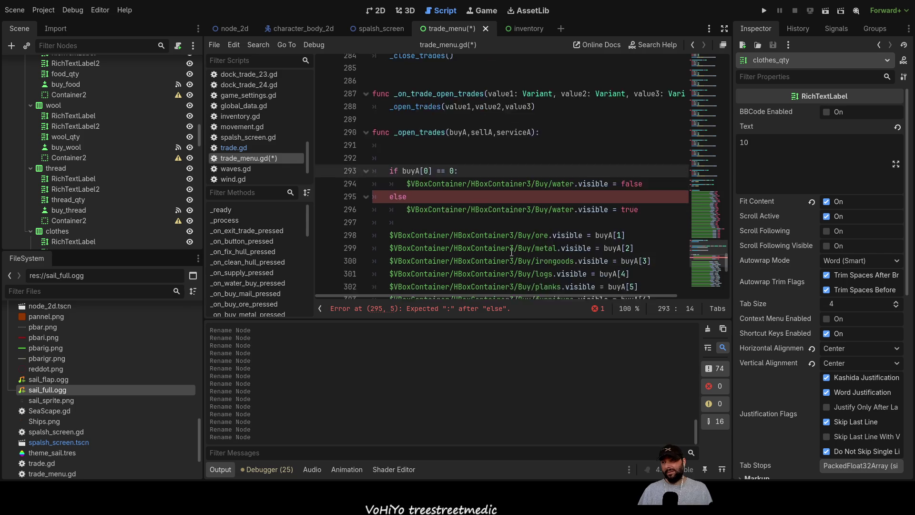
{"action": "scroll", "coordinate": [514, 195], "scroll_direction": "up", "scroll_amount": 5}
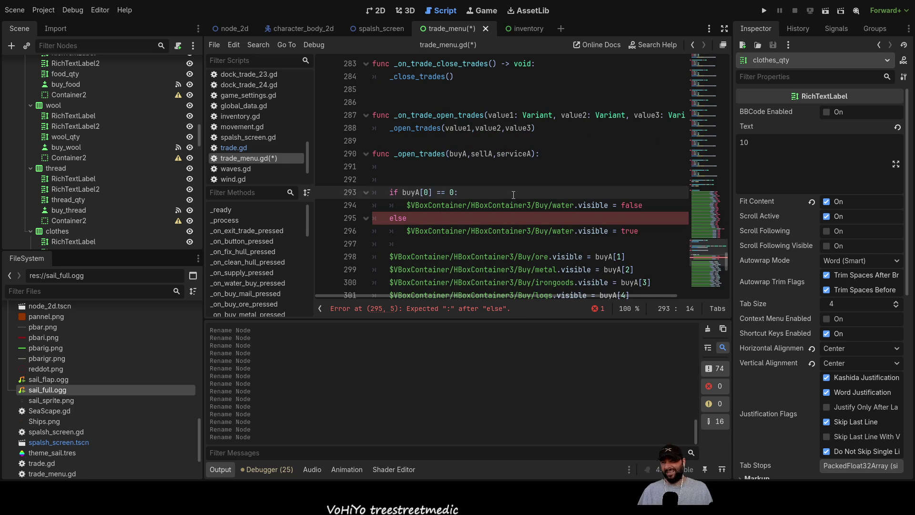
{"action": "scroll", "coordinate": [515, 195], "scroll_direction": "down", "scroll_amount": 5}
{"action": "scroll", "coordinate": [490, 197], "scroll_direction": "up", "scroll_amount": 4}
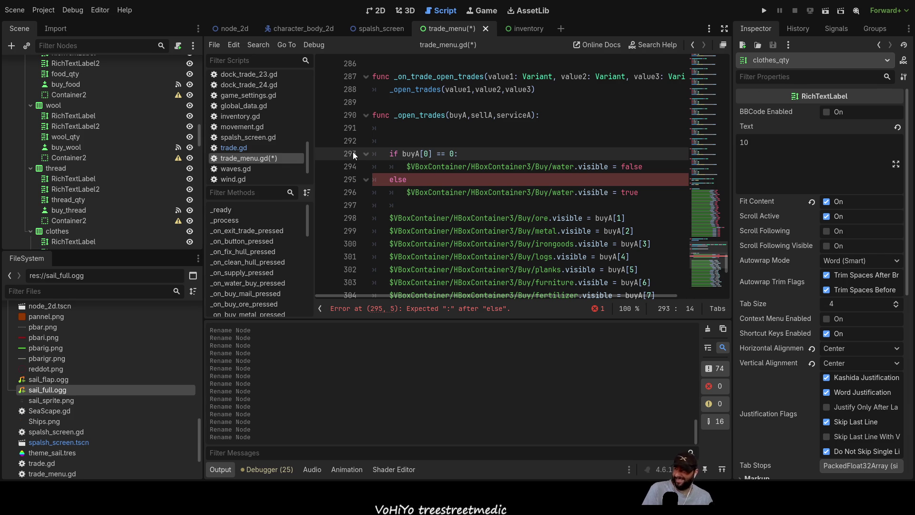
{"action": "scroll", "coordinate": [119, 211], "scroll_direction": "up", "scroll_amount": 10}
{"action": "scroll", "coordinate": [125, 211], "scroll_direction": "up", "scroll_amount": 5}
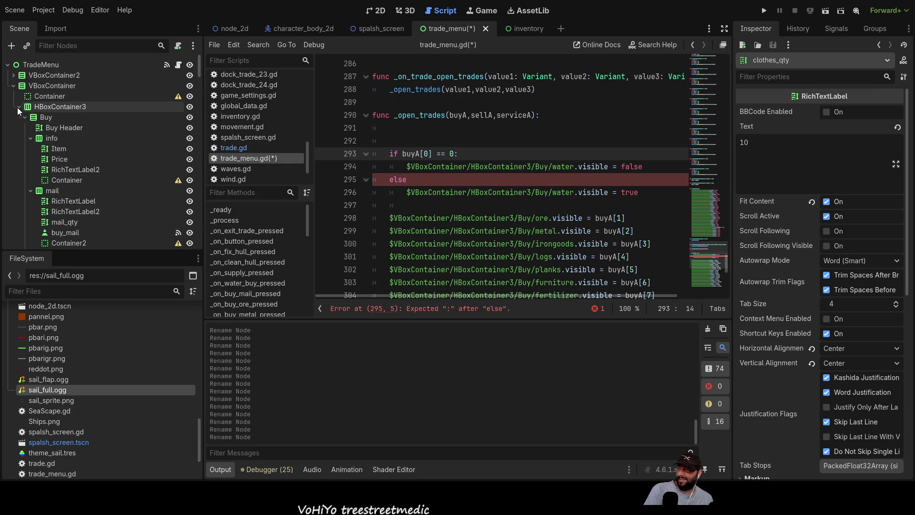
Collapse HBoxContainer3, run the project with F5 and start a game.
{"action": "left_click", "coordinate": [18, 106]}
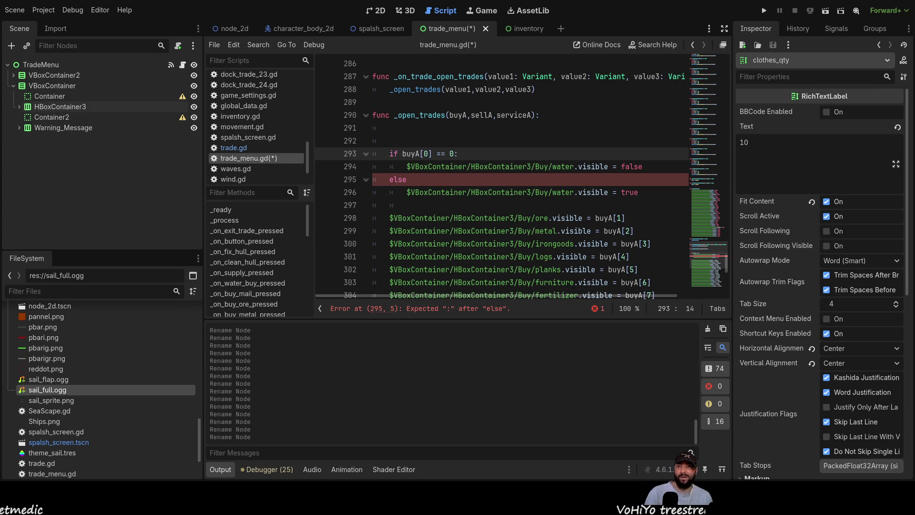
{"action": "key", "text": "F5"}
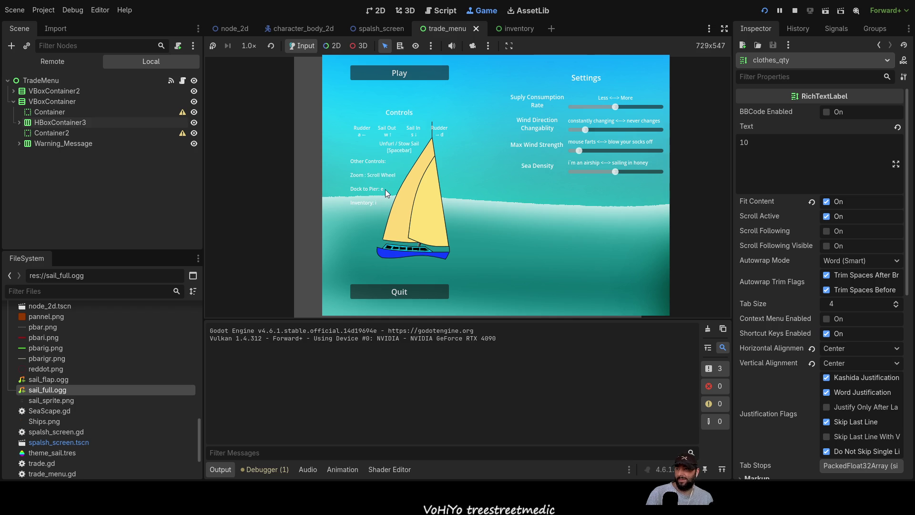
{"action": "left_click", "coordinate": [428, 77]}
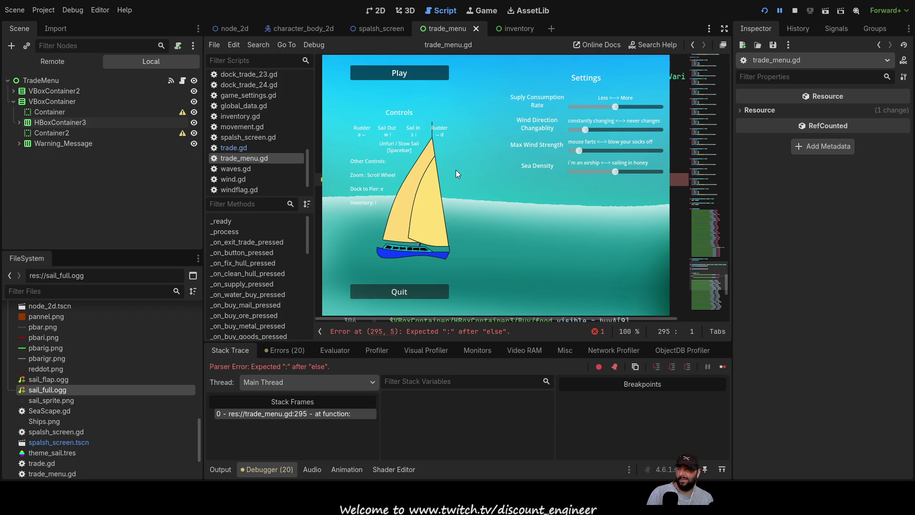
Add the missing ':' after else on line 295 of trade_menu.gd.
{"action": "key", "text": "Up"}
{"action": "type", "text": ":"}
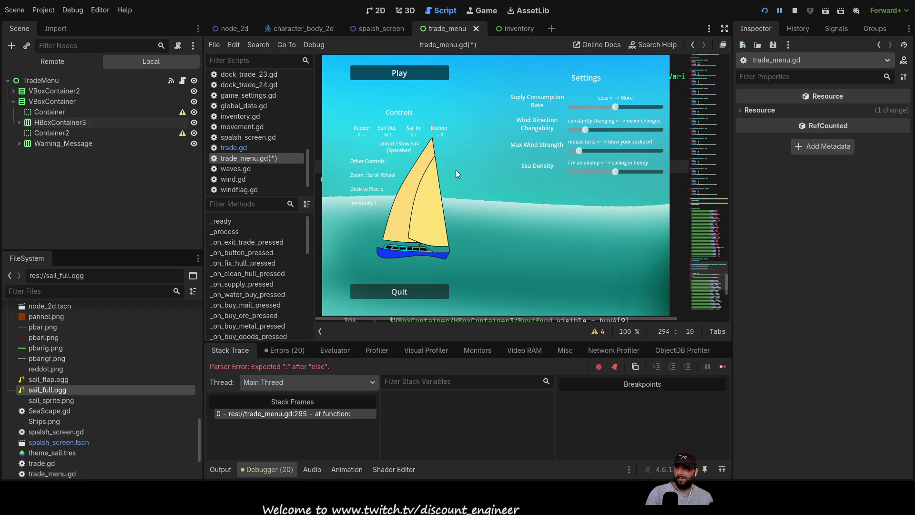
{"action": "scroll", "coordinate": [456, 169], "scroll_direction": "up", "scroll_amount": 1}
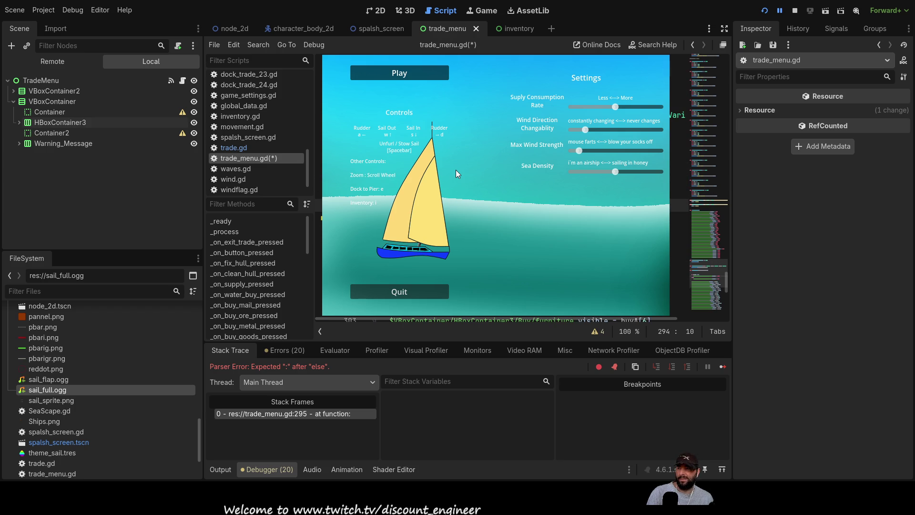
{"action": "key", "text": "Up"}
{"action": "key", "text": "Up"}
{"action": "key", "text": "Up"}
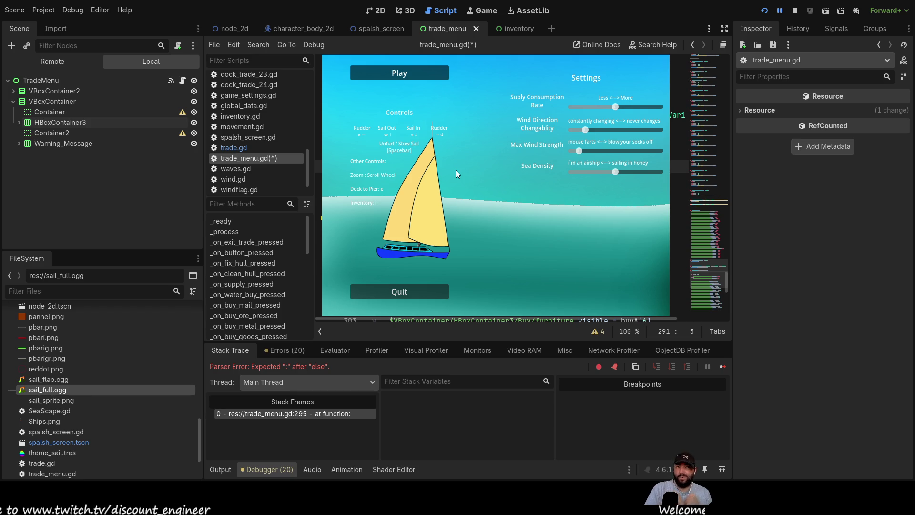
Relaunch the game, dock at the island pier to trigger the bool-versus-int error, then stop with F8.
{"action": "left_click", "coordinate": [794, 10]}
{"action": "left_click", "coordinate": [765, 12]}
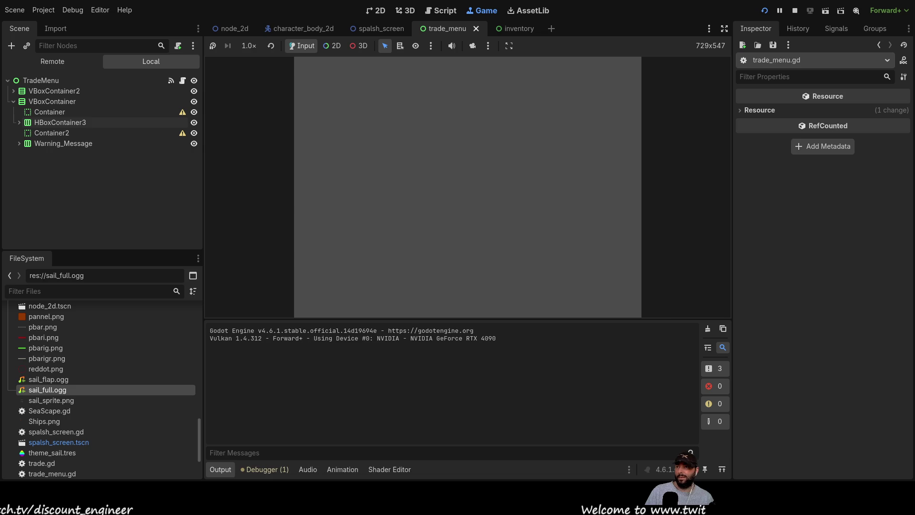
{"action": "left_click", "coordinate": [393, 77]}
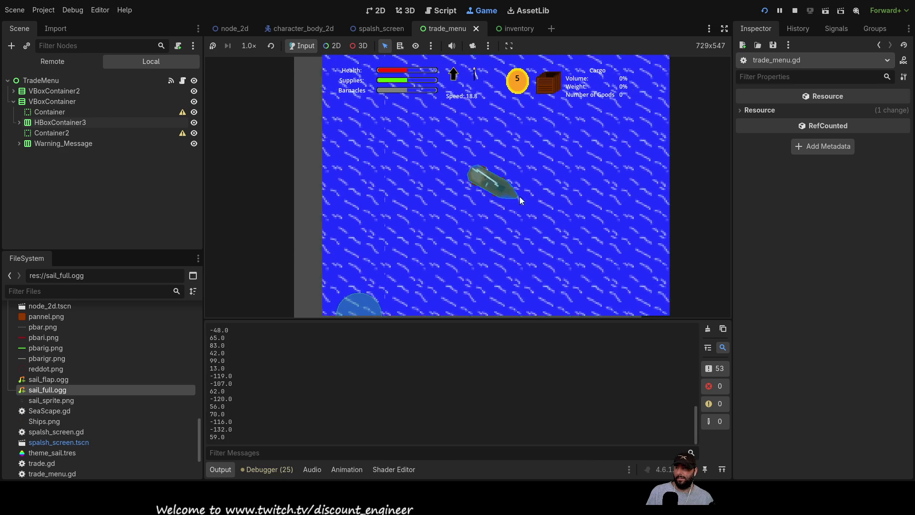
{"action": "scroll", "coordinate": [522, 199], "scroll_direction": "down", "scroll_amount": 3}
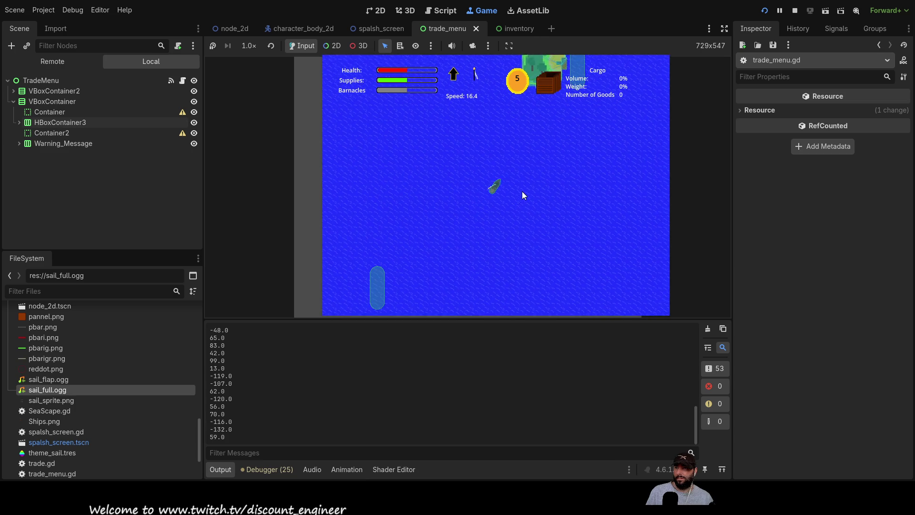
{"action": "scroll", "coordinate": [522, 191], "scroll_direction": "up", "scroll_amount": 3}
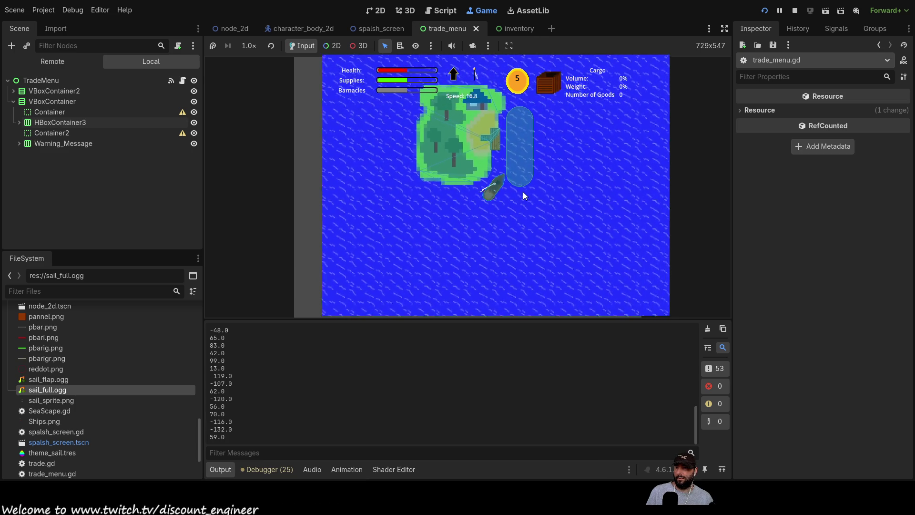
{"action": "key", "text": "e"}
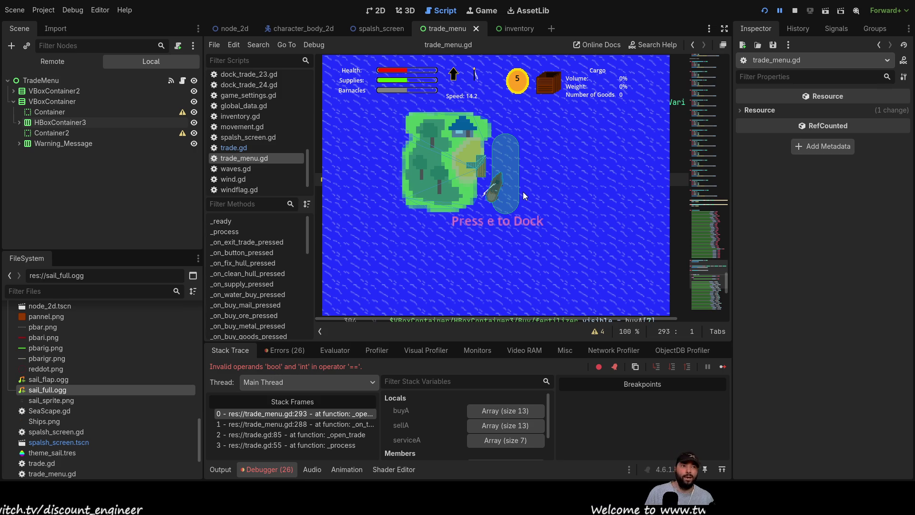
{"action": "key", "text": "F8"}
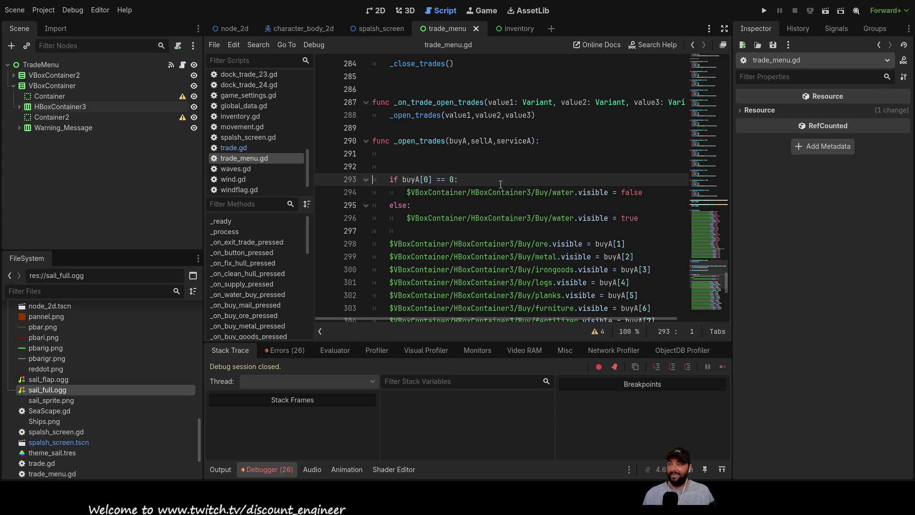
Scroll through the current script, then read the to-do notes in comments.gd.
{"action": "scroll", "coordinate": [502, 184], "scroll_direction": "up", "scroll_amount": 2}
{"action": "scroll", "coordinate": [281, 148], "scroll_direction": "up", "scroll_amount": 3}
{"action": "scroll", "coordinate": [280, 151], "scroll_direction": "up", "scroll_amount": 5}
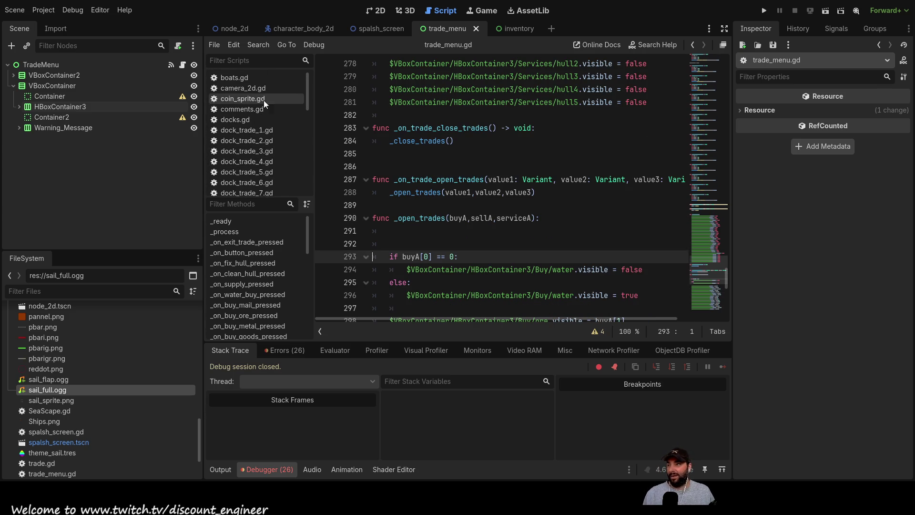
{"action": "scroll", "coordinate": [266, 143], "scroll_direction": "down", "scroll_amount": 3}
{"action": "scroll", "coordinate": [267, 158], "scroll_direction": "up", "scroll_amount": 3}
{"action": "scroll", "coordinate": [266, 152], "scroll_direction": "down", "scroll_amount": 2}
{"action": "scroll", "coordinate": [269, 149], "scroll_direction": "down", "scroll_amount": 3}
{"action": "scroll", "coordinate": [267, 149], "scroll_direction": "up", "scroll_amount": 5}
{"action": "scroll", "coordinate": [262, 148], "scroll_direction": "down", "scroll_amount": 5}
{"action": "scroll", "coordinate": [260, 148], "scroll_direction": "up", "scroll_amount": 10}
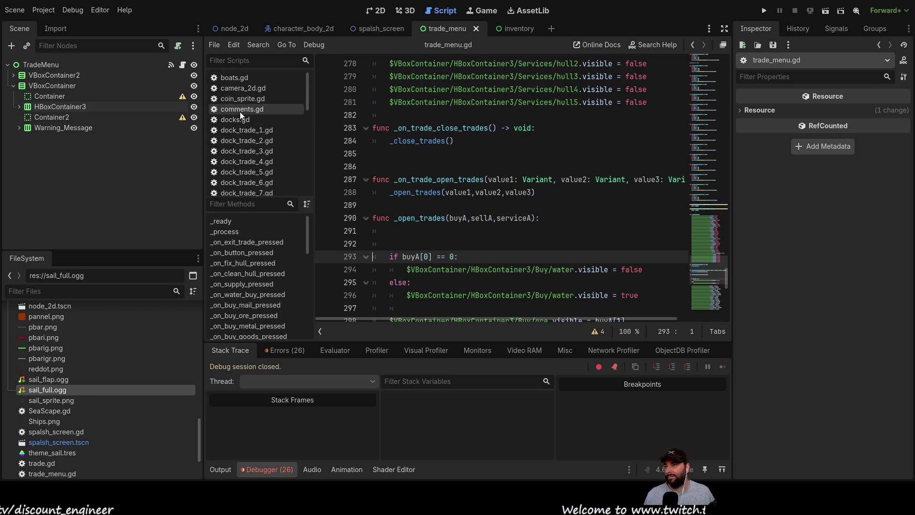
{"action": "left_click", "coordinate": [241, 111]}
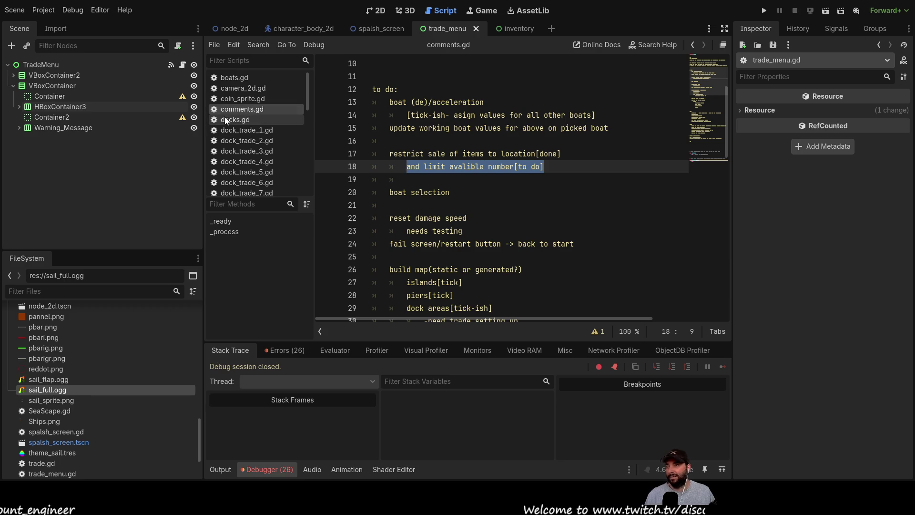
{"action": "scroll", "coordinate": [250, 162], "scroll_direction": "down", "scroll_amount": 5}
{"action": "scroll", "coordinate": [252, 162], "scroll_direction": "down", "scroll_amount": 5}
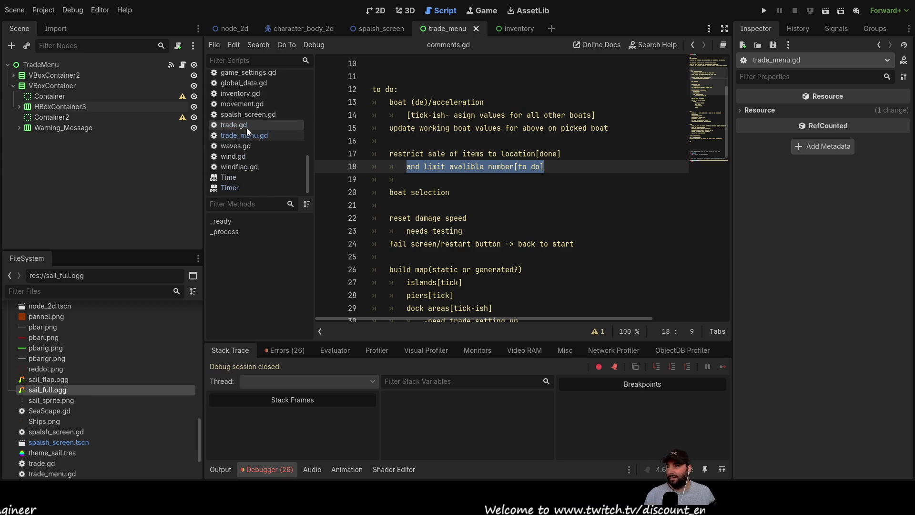
Compare trade.gd with waves.gd, then look over trade.gd again.
{"action": "left_click", "coordinate": [246, 126]}
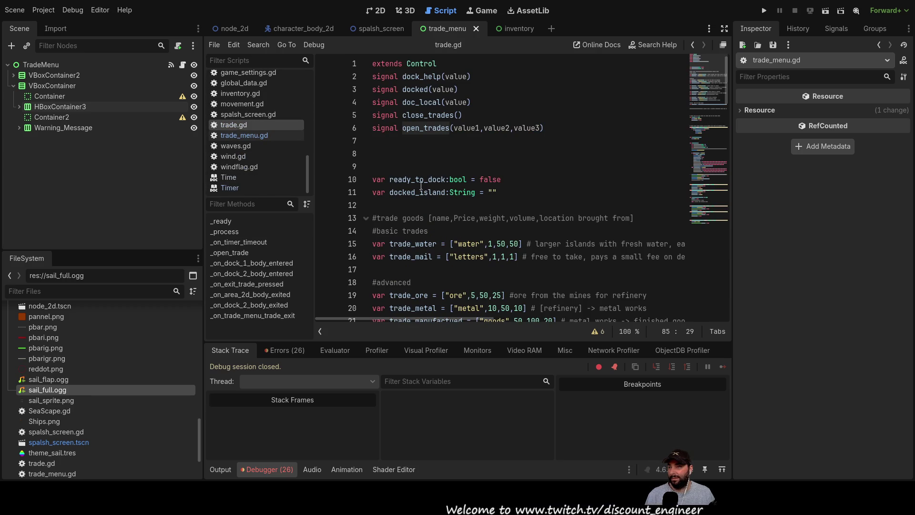
{"action": "left_click", "coordinate": [239, 145]}
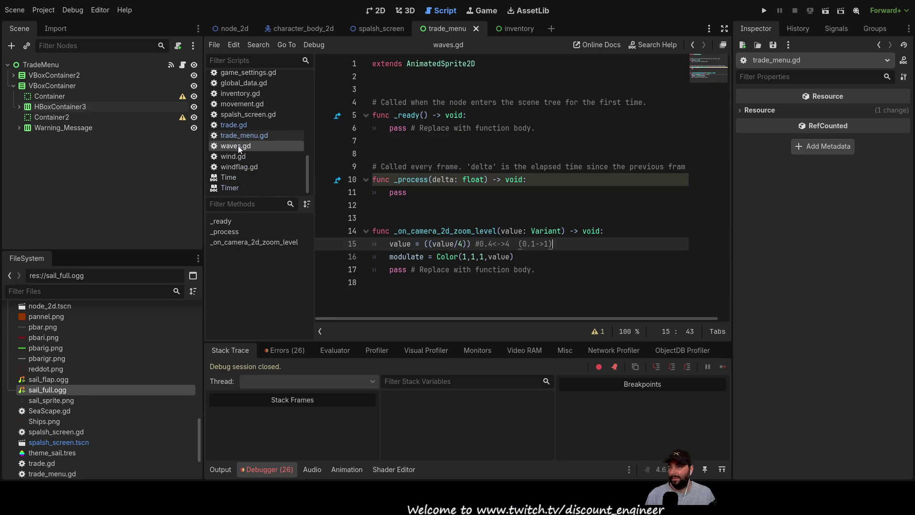
{"action": "left_click", "coordinate": [242, 125]}
{"action": "scroll", "coordinate": [514, 196], "scroll_direction": "down", "scroll_amount": 6}
{"action": "scroll", "coordinate": [514, 196], "scroll_direction": "up", "scroll_amount": 4}
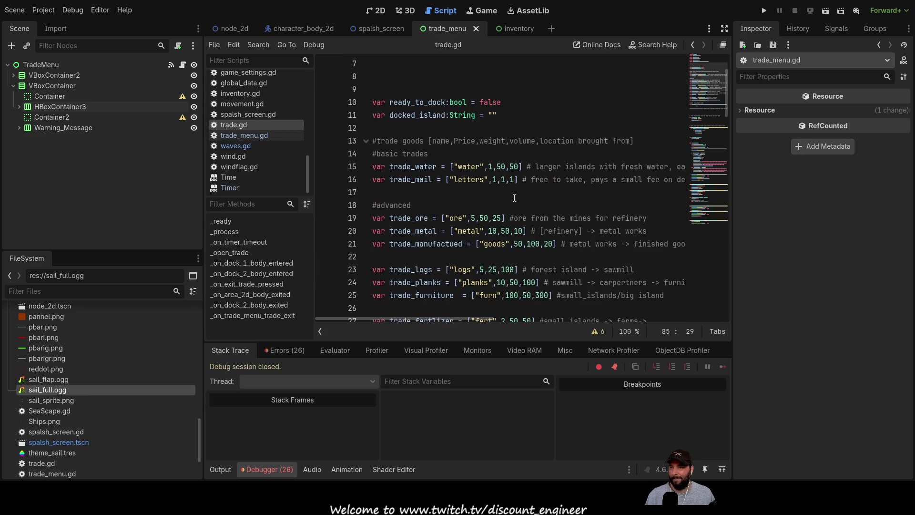
{"action": "scroll", "coordinate": [514, 197], "scroll_direction": "down", "scroll_amount": 2}
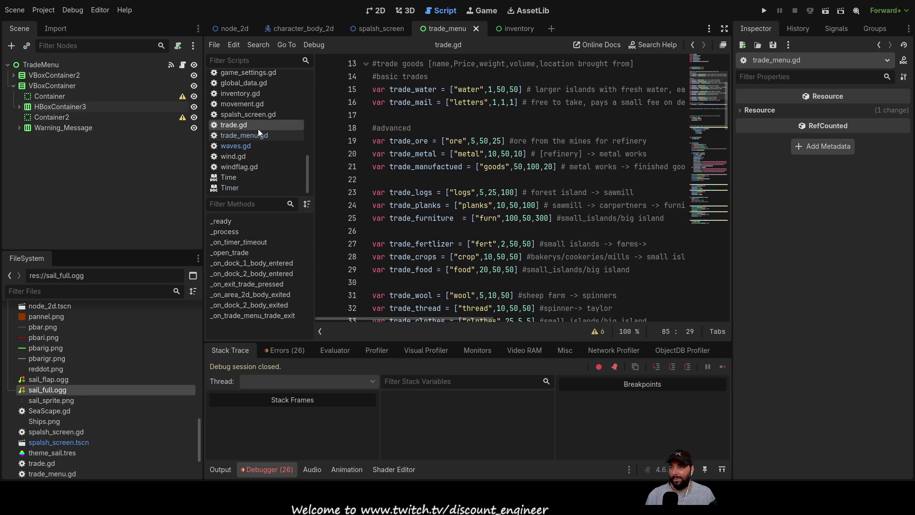
Review _close_trades and _open_trades in trade_menu.gd, highlighting matches of 'false' on line 249.
{"action": "left_click", "coordinate": [243, 136]}
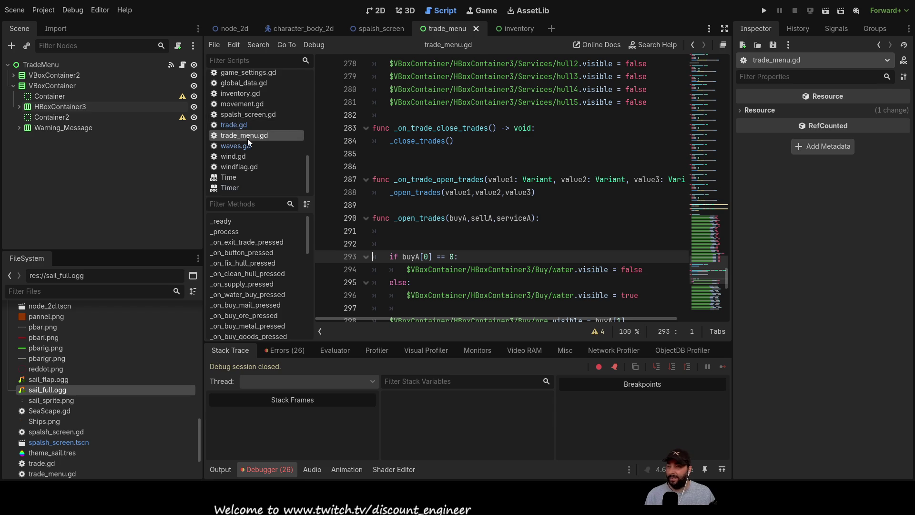
{"action": "scroll", "coordinate": [528, 182], "scroll_direction": "up", "scroll_amount": 5}
{"action": "scroll", "coordinate": [524, 185], "scroll_direction": "up", "scroll_amount": 10}
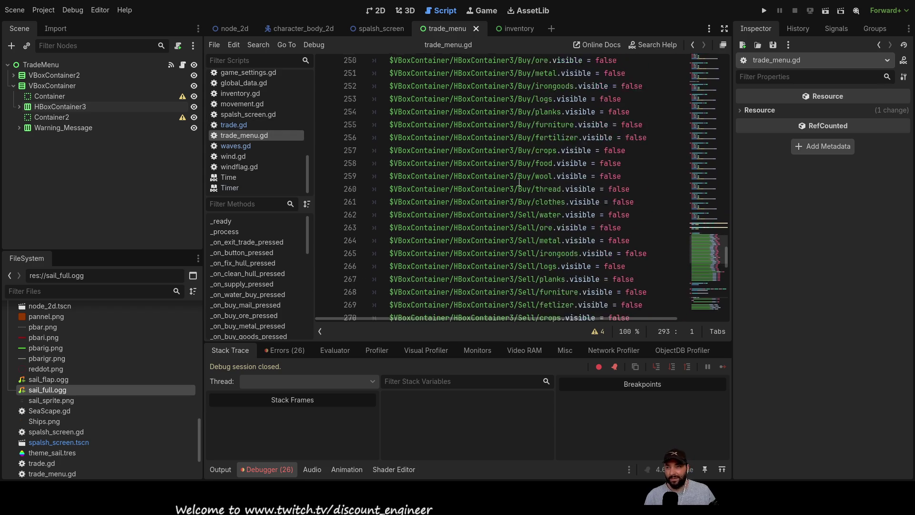
{"action": "scroll", "coordinate": [519, 188], "scroll_direction": "down", "scroll_amount": 3}
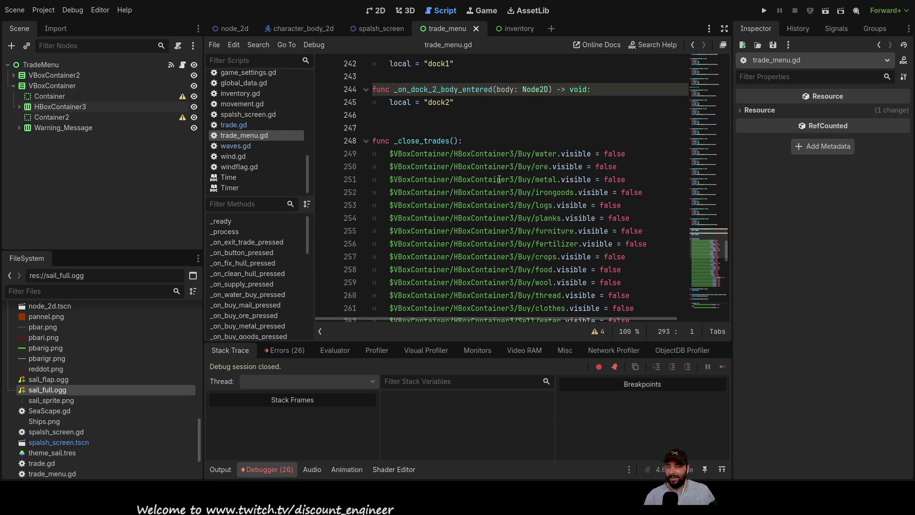
{"action": "double_click", "coordinate": [614, 154]}
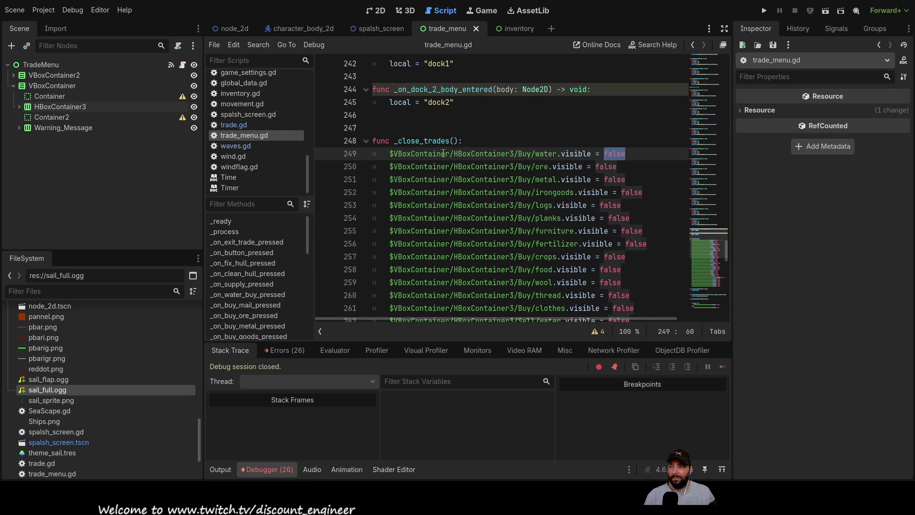
{"action": "scroll", "coordinate": [610, 200], "scroll_direction": "down", "scroll_amount": 6}
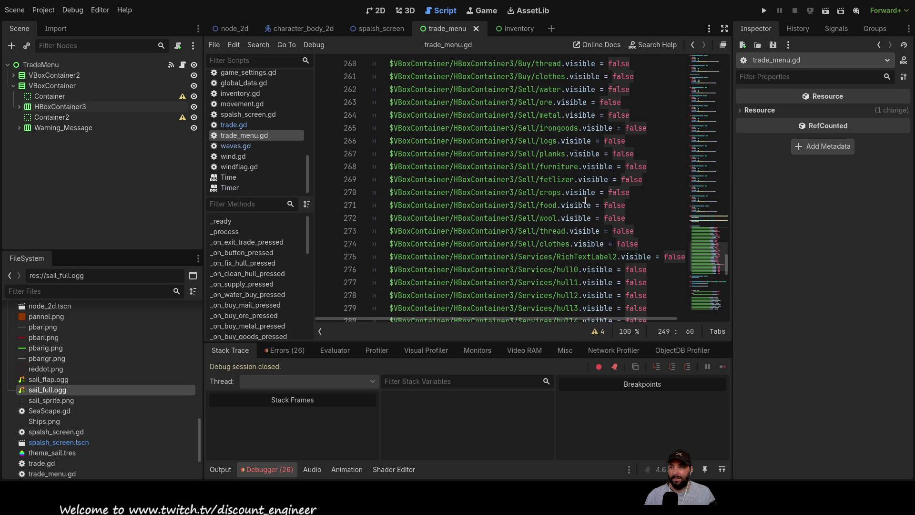
{"action": "scroll", "coordinate": [585, 201], "scroll_direction": "down", "scroll_amount": 7}
{"action": "scroll", "coordinate": [555, 204], "scroll_direction": "up", "scroll_amount": 14}
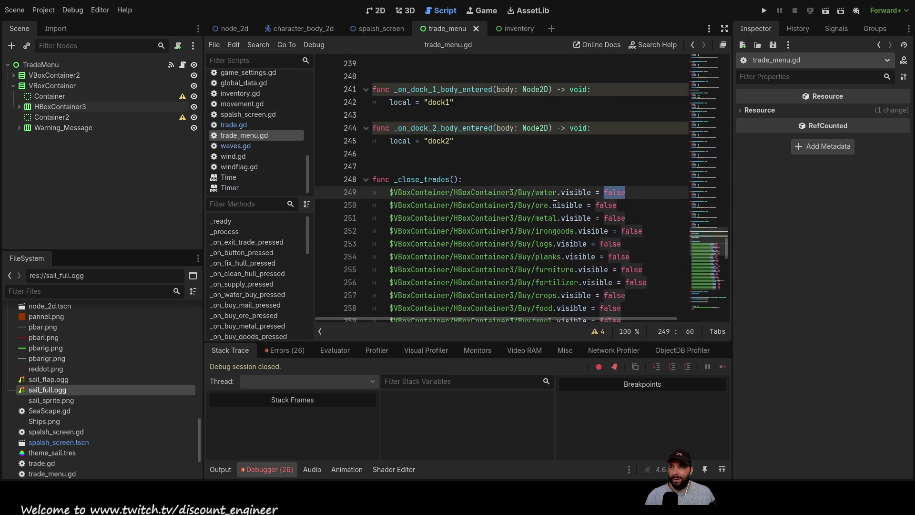
{"action": "scroll", "coordinate": [555, 204], "scroll_direction": "up", "scroll_amount": 13}
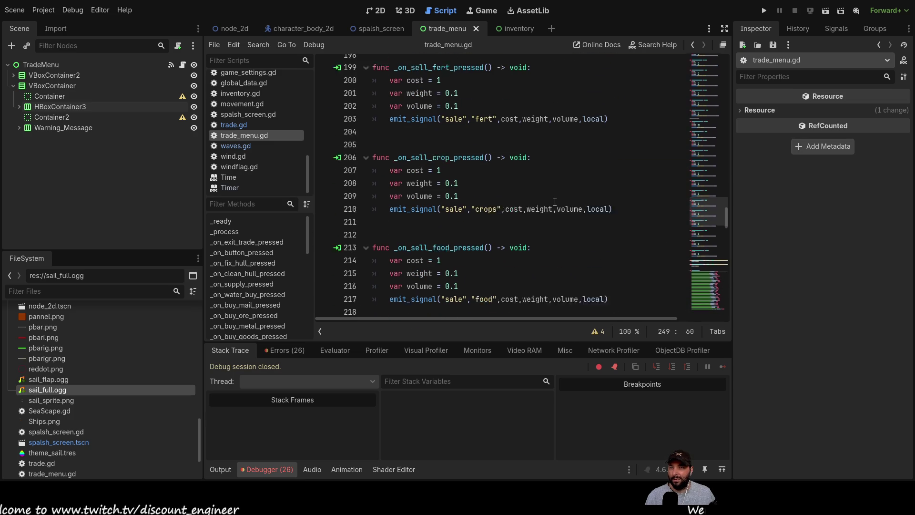
{"action": "scroll", "coordinate": [556, 196], "scroll_direction": "down", "scroll_amount": 20}
{"action": "scroll", "coordinate": [558, 186], "scroll_direction": "down", "scroll_amount": 20}
{"action": "scroll", "coordinate": [560, 186], "scroll_direction": "up", "scroll_amount": 12}
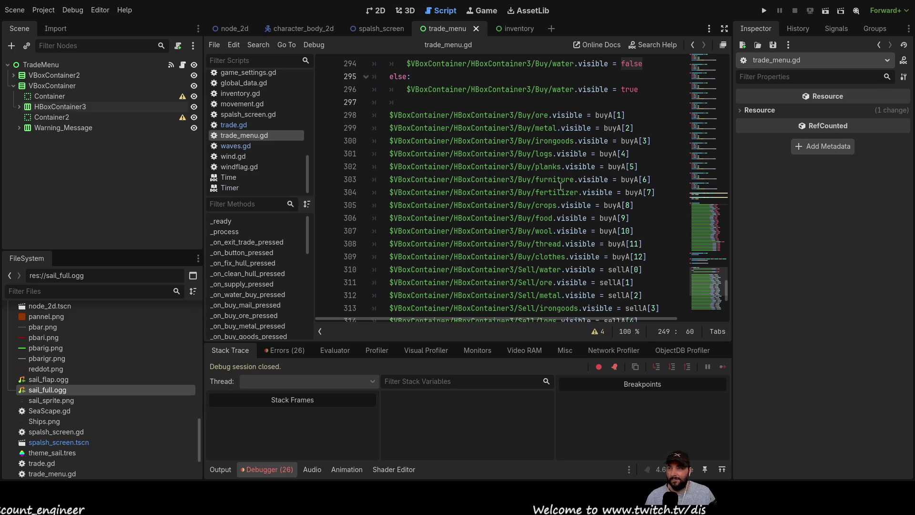
{"action": "scroll", "coordinate": [560, 186], "scroll_direction": "up", "scroll_amount": 1}
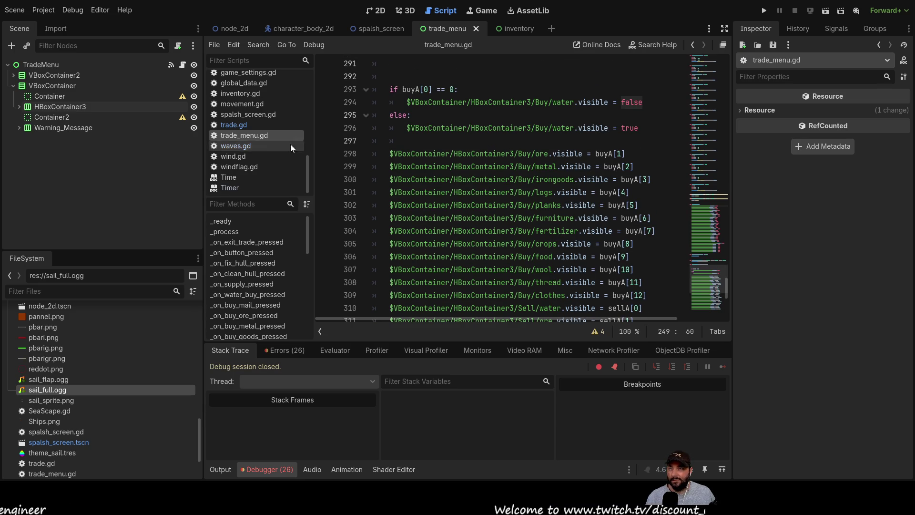
Check waves.gd, then return to trade.gd's dock1/dock2 trade arrays around line 85.
{"action": "left_click", "coordinate": [244, 145]}
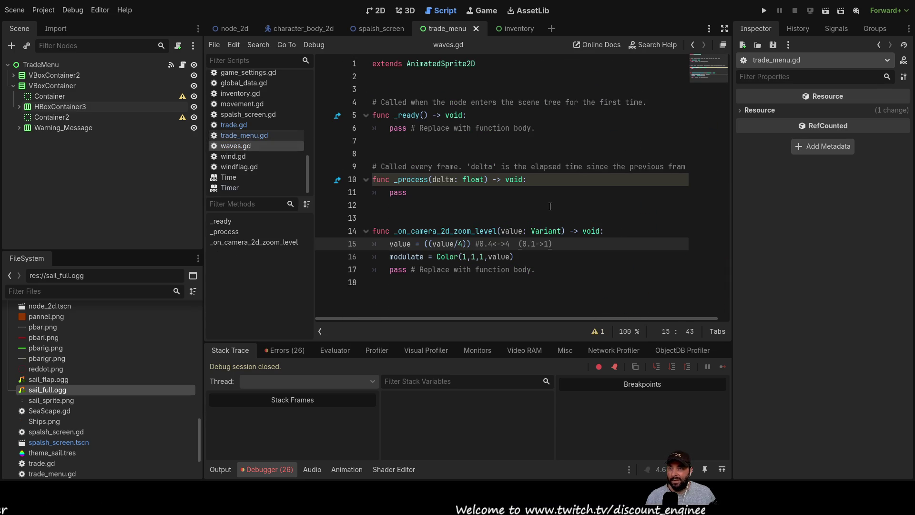
{"action": "left_click", "coordinate": [237, 125]}
{"action": "scroll", "coordinate": [548, 221], "scroll_direction": "up", "scroll_amount": 3}
{"action": "scroll", "coordinate": [548, 222], "scroll_direction": "down", "scroll_amount": 15}
{"action": "scroll", "coordinate": [549, 221], "scroll_direction": "down", "scroll_amount": 18}
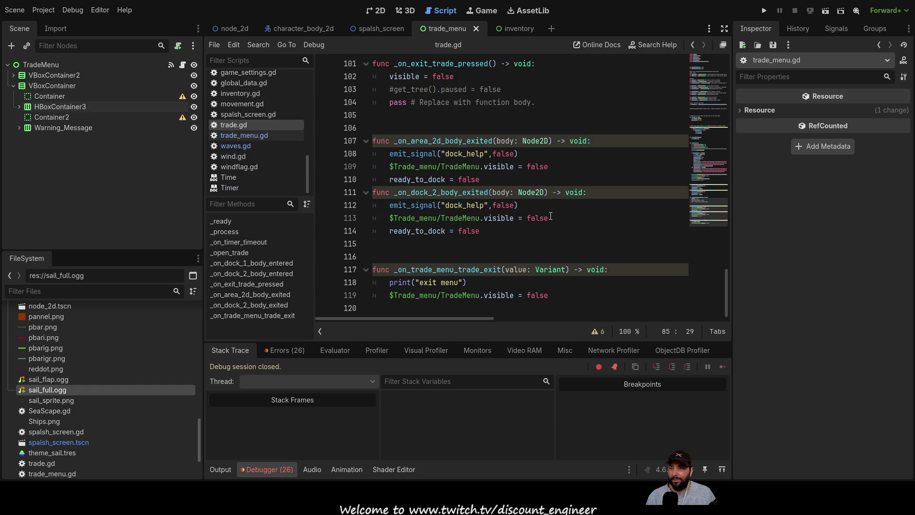
{"action": "scroll", "coordinate": [550, 216], "scroll_direction": "up", "scroll_amount": 11}
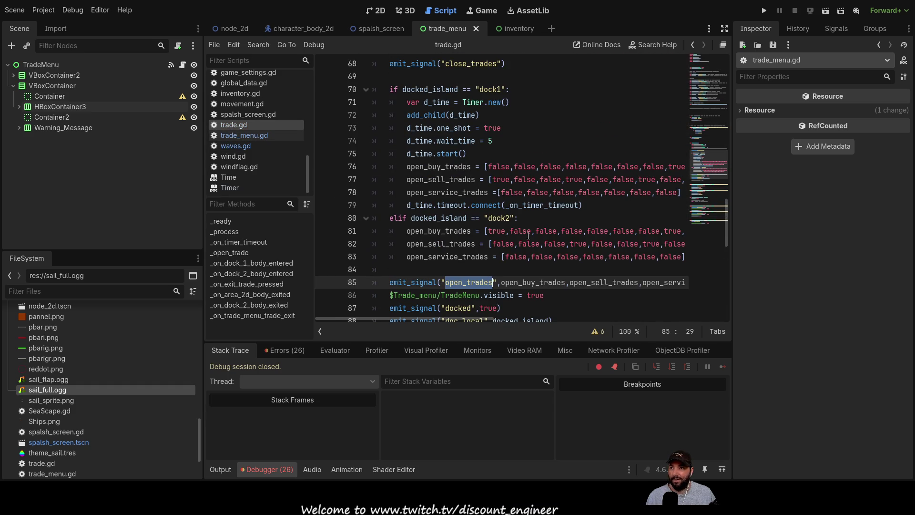
{"action": "mouse_move", "coordinate": [387, 317]}
{"action": "left_mouse_down"}
{"action": "mouse_move", "coordinate": [436, 310]}
{"action": "mouse_move", "coordinate": [391, 313]}
{"action": "left_mouse_up"}
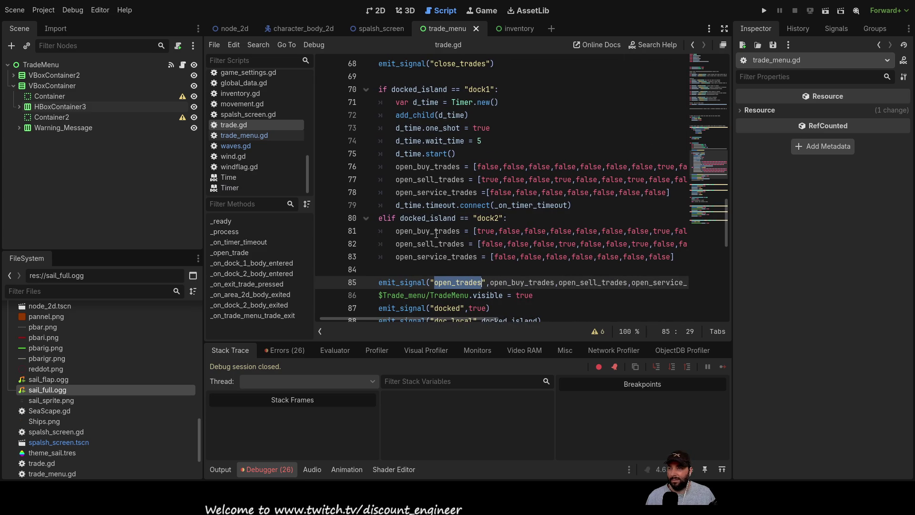
Begin replacing dock1's open_buy_trades booleans with quantities: 10 first, then a run of 0s.
{"action": "double_click", "coordinate": [488, 166]}
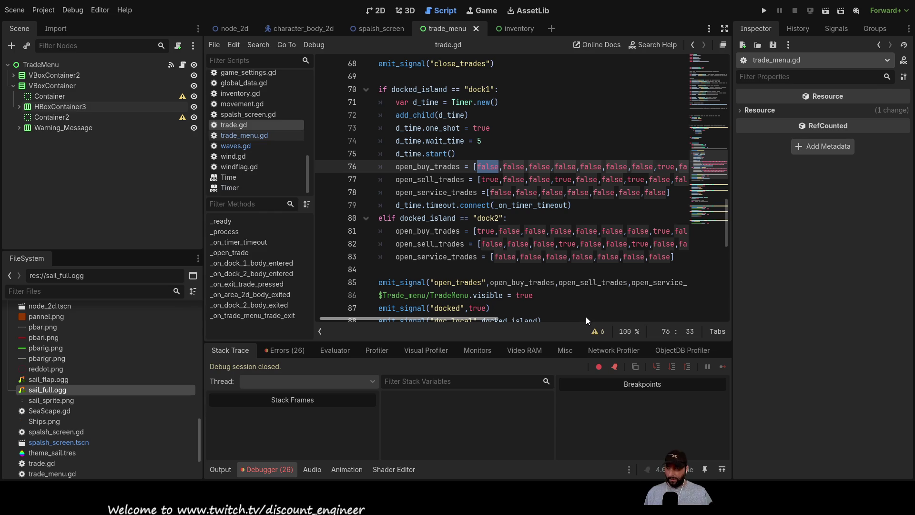
{"action": "type", "text": "10"}
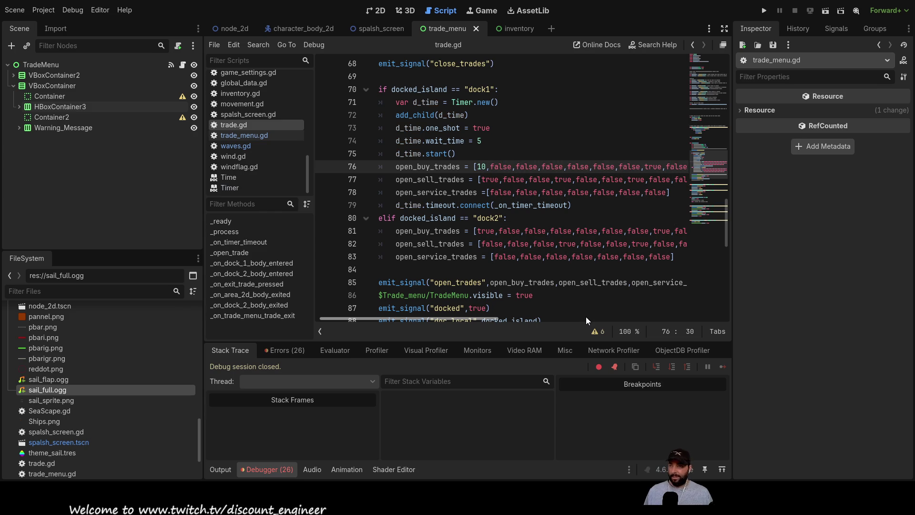
{"action": "key", "text": "shift+Right"}
{"action": "key", "text": "shift+Right"}
{"action": "key", "text": "shift+Right"}
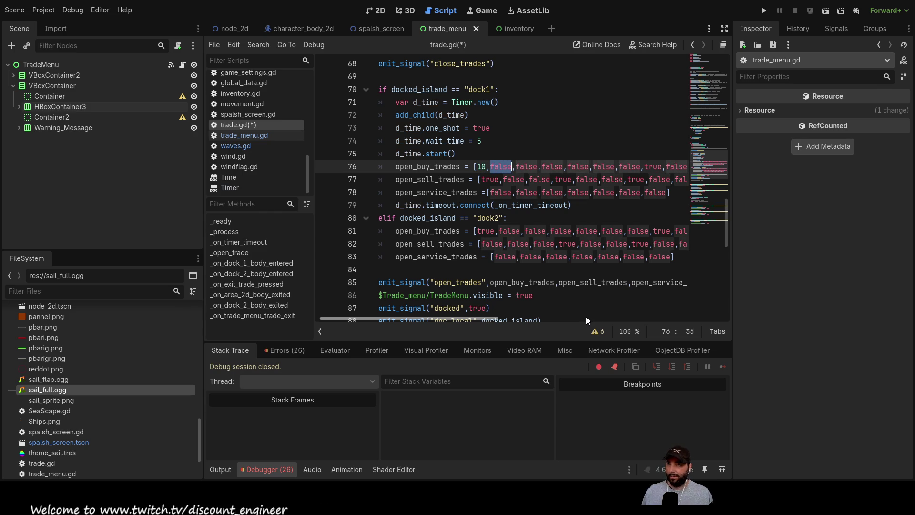
{"action": "type", "text": "0"}
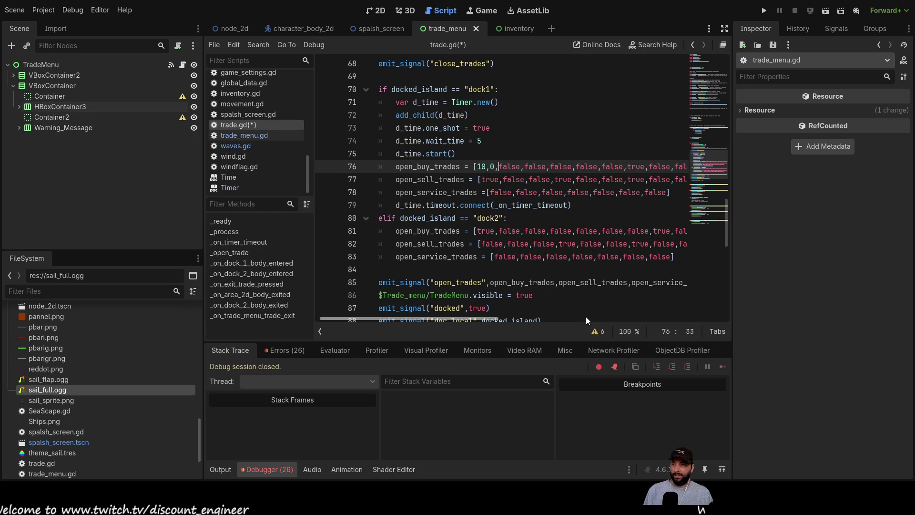
{"action": "key", "text": "shift+Right"}
{"action": "key", "text": "shift+Right"}
{"action": "key", "text": "shift+Right"}
{"action": "type", "text": "0"}
{"action": "key", "text": "Delete"}
{"action": "key", "text": "Delete"}
{"action": "key", "text": "Delete"}
{"action": "type", "text": "0,"}
{"action": "key", "text": "Delete"}
{"action": "key", "text": "Delete"}
{"action": "key", "text": "Delete"}
{"action": "type", "text": "0,"}
{"action": "key", "text": "Delete"}
{"action": "key", "text": "Delete"}
{"action": "key", "text": "Delete"}
{"action": "type", "text": "0,"}
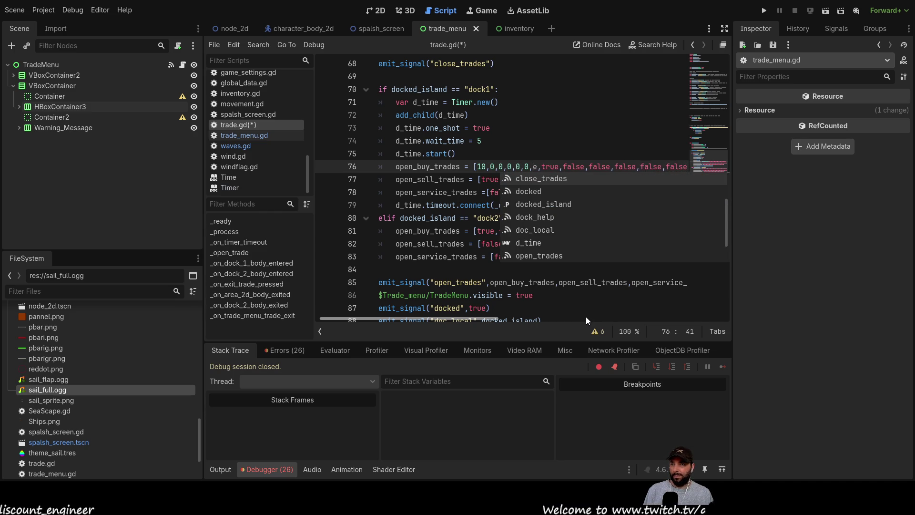
{"action": "key", "text": "Delete"}
{"action": "key", "text": "Delete"}
{"action": "type", "text": "0,"}
Finish the list as [10,10,0,0,0,0,0,0,0,10,0,0,0,0,0], replacing the remaining true/false entries.
{"action": "key", "text": "Right"}
{"action": "key", "text": "Right"}
{"action": "key", "text": "Right"}
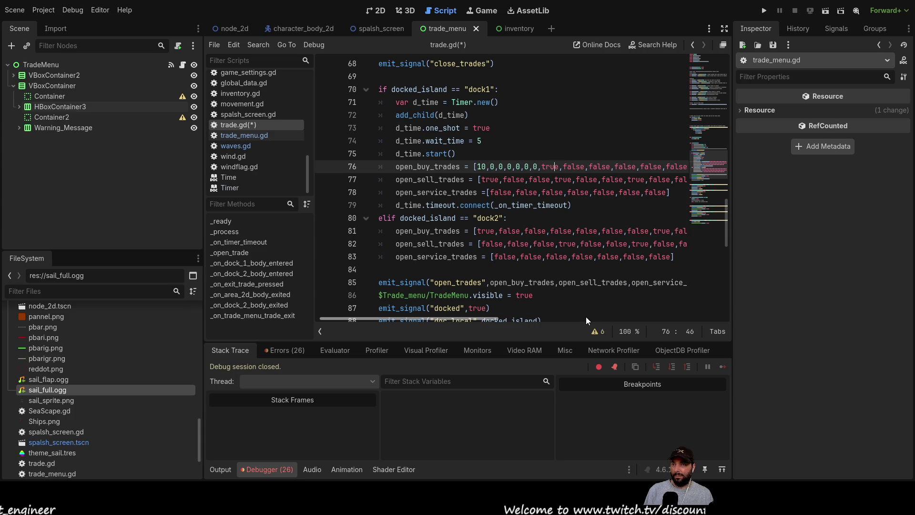
{"action": "key", "text": "Right"}
{"action": "key", "text": "Right"}
{"action": "key", "text": "Delete"}
{"action": "key", "text": "Delete"}
{"action": "key", "text": "Delete"}
{"action": "type", "text": "0,"}
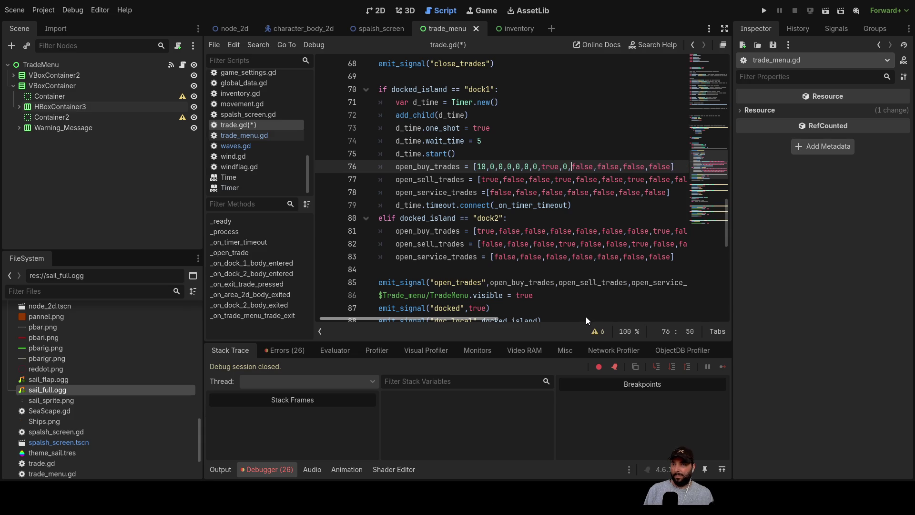
{"action": "type", "text": "0,"}
{"action": "key", "text": "Delete"}
{"action": "key", "text": "Delete"}
{"action": "key", "text": "Delete"}
{"action": "key", "text": "Delete"}
{"action": "key", "text": "Delete"}
{"action": "key", "text": "Delete"}
{"action": "type", "text": "0,"}
{"action": "key", "text": "Delete"}
{"action": "key", "text": "Delete"}
{"action": "key", "text": "Delete"}
{"action": "type", "text": "0"}
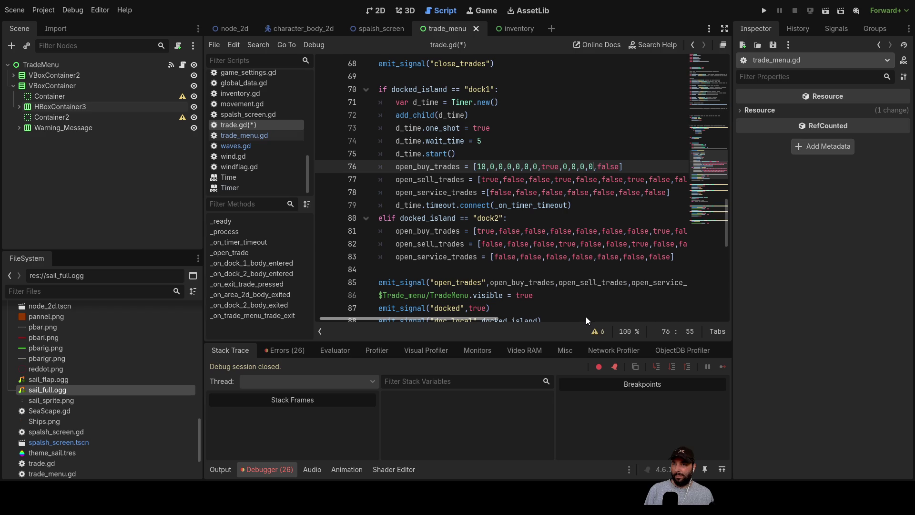
{"action": "key", "text": "Delete"}
{"action": "key", "text": "Delete"}
{"action": "key", "text": "Delete"}
{"action": "type", "text": "0"}
{"action": "key", "text": "Left"}
{"action": "key", "text": "Left"}
{"action": "key", "text": "Left"}
{"action": "key", "text": "Left"}
{"action": "key", "text": "Left"}
{"action": "key", "text": "Left"}
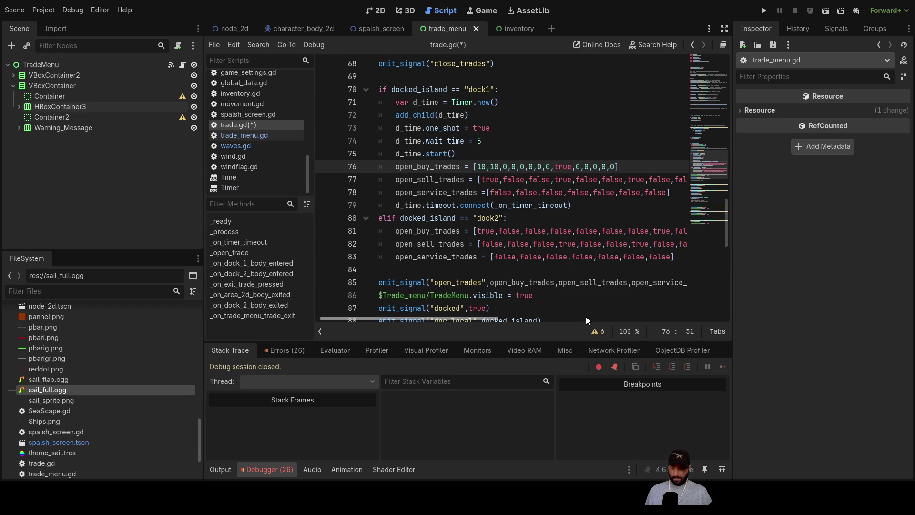
{"action": "type", "text": "10,"}
{"action": "key", "text": "Right"}
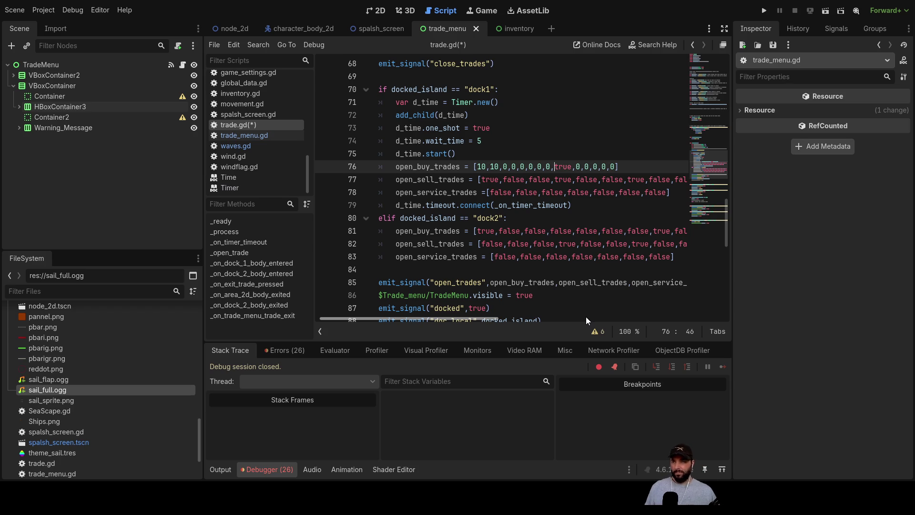
{"action": "key", "text": "Delete"}
{"action": "key", "text": "Delete"}
{"action": "key", "text": "Delete"}
{"action": "type", "text": "10"}
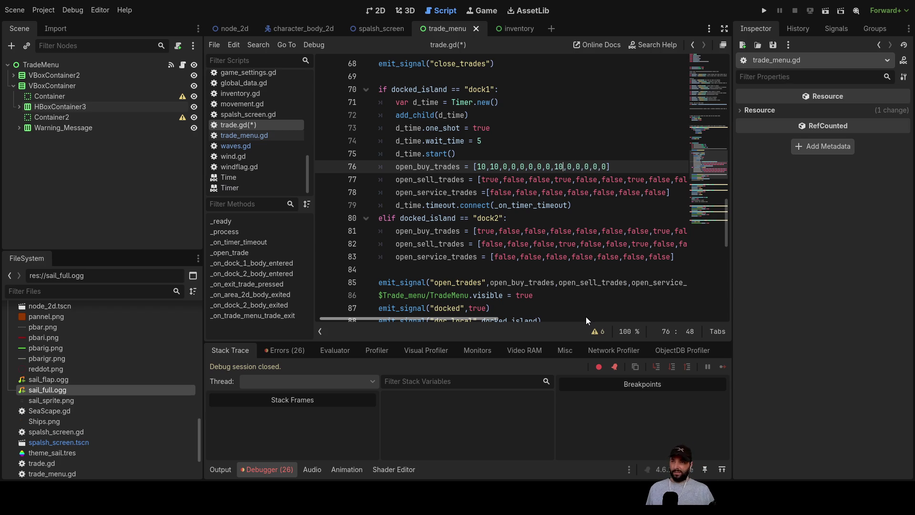
{"action": "key", "text": "Up"}
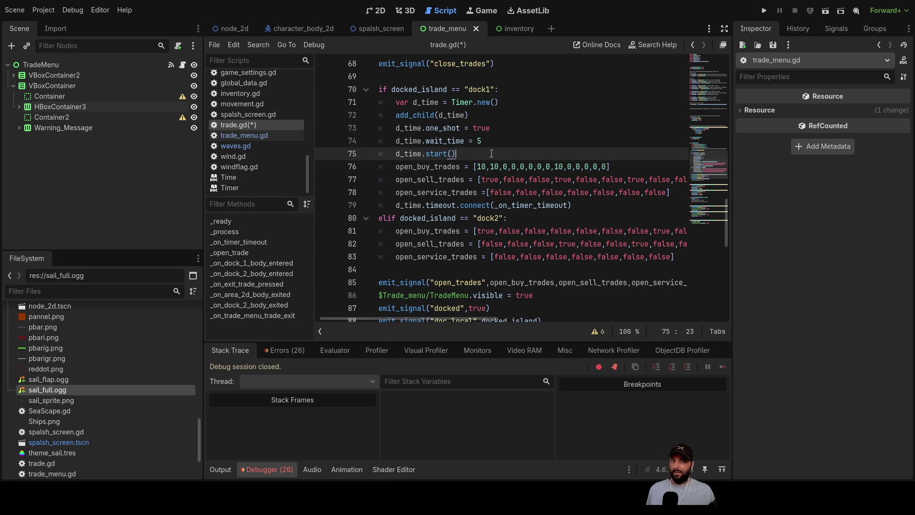
{"action": "left_click", "coordinate": [247, 135]}
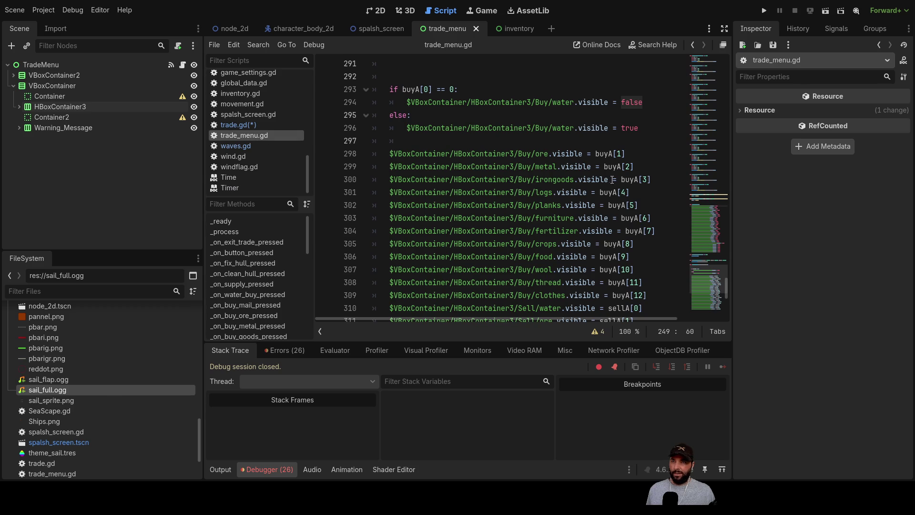
Change the water check to buyA[1] and paste an 'if buyA[1] == 0:' line above it.
{"action": "scroll", "coordinate": [488, 177], "scroll_direction": "up", "scroll_amount": 1}
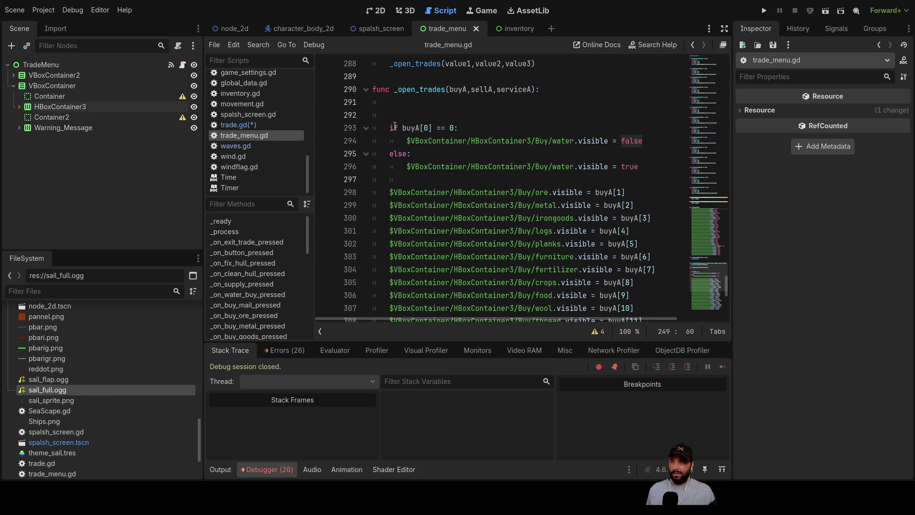
{"action": "double_click", "coordinate": [428, 128]}
{"action": "type", "text": "1"}
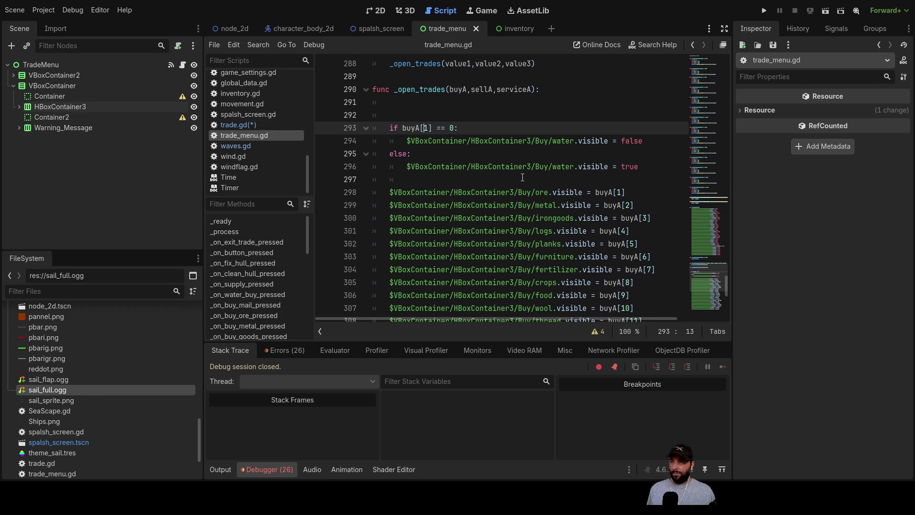
{"action": "key", "text": "Home"}
{"action": "key", "text": "shift+Right"}
{"action": "key", "text": "shift+Right"}
{"action": "key", "text": "shift+Right"}
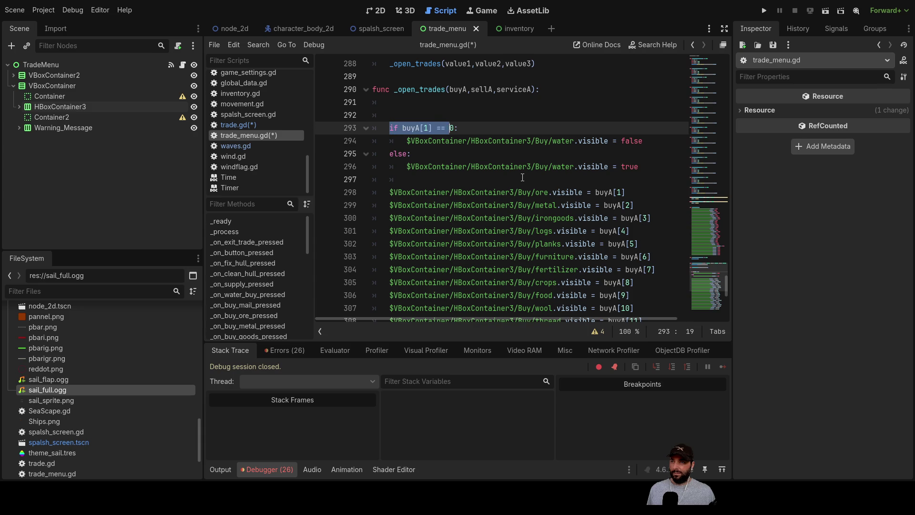
{"action": "key", "text": "Up"}
{"action": "key", "text": "Up"}
{"action": "type", "text": "if buyA[1] == 0:"}
{"action": "key", "text": "Down"}
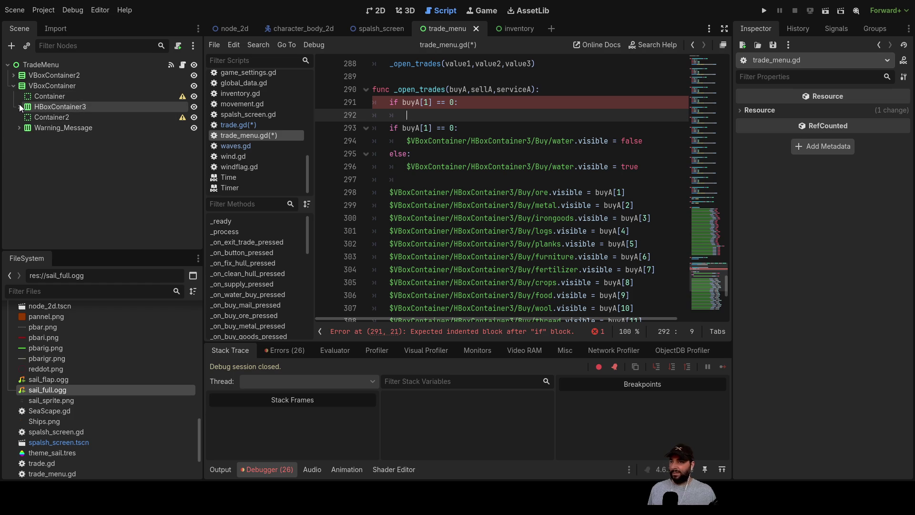
Under the buyA[1] == 0 check, drop in the mail node's path and set its visible to false.
{"action": "left_click", "coordinate": [19, 107]}
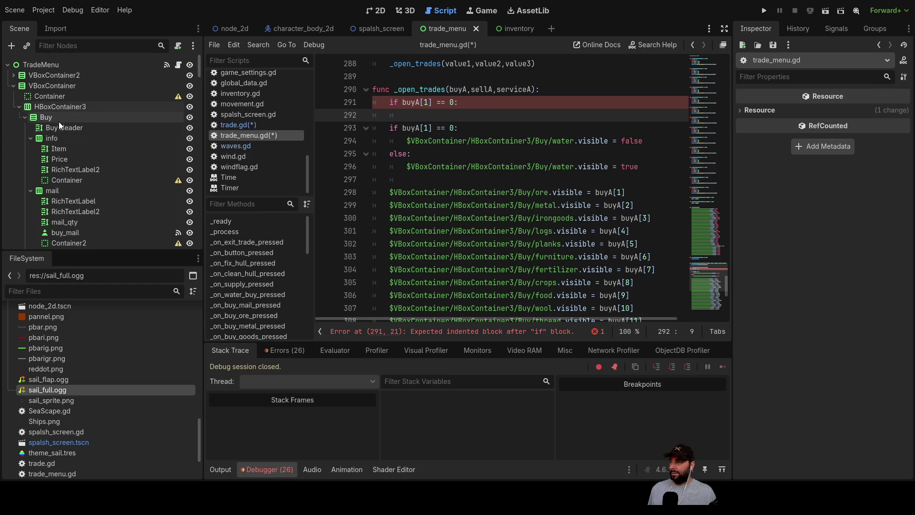
{"action": "left_click", "coordinate": [30, 138]}
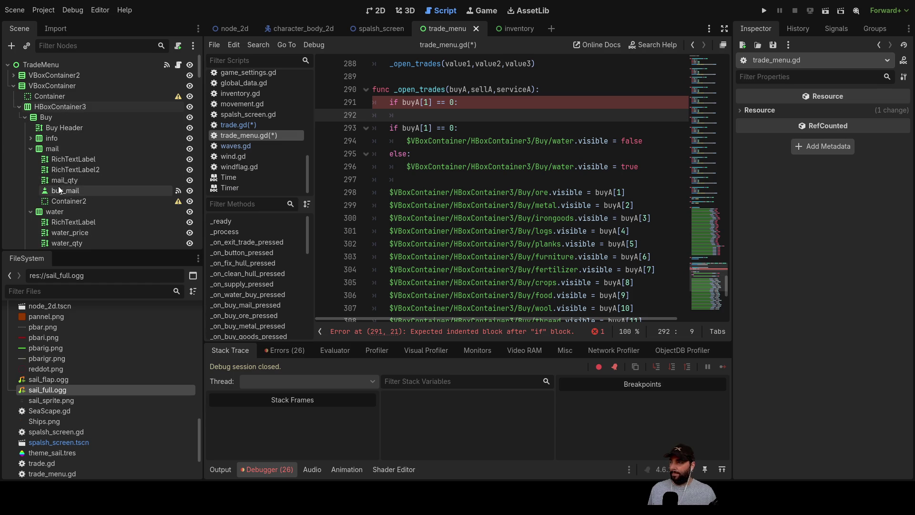
{"action": "left_click", "coordinate": [53, 148]}
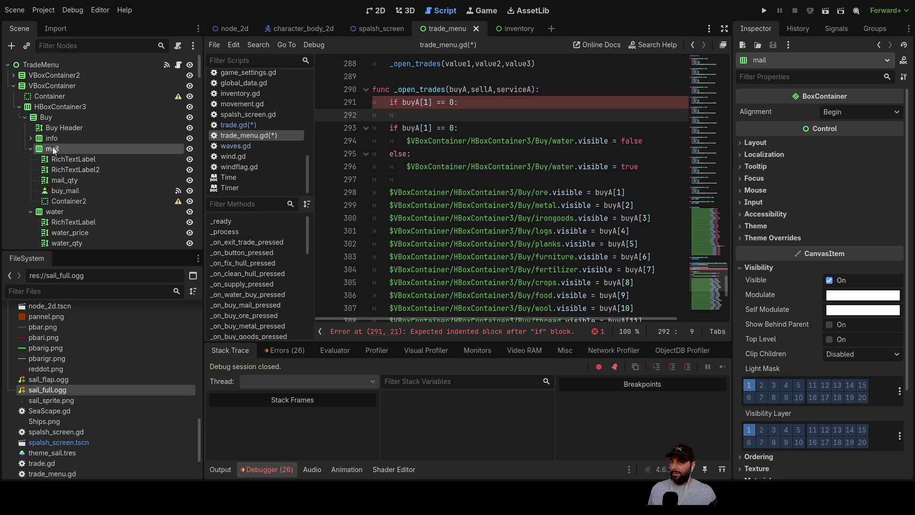
{"action": "mouse_move", "coordinate": [93, 153]}
{"action": "left_mouse_down"}
{"action": "mouse_move", "coordinate": [416, 119]}
{"action": "mouse_move", "coordinate": [409, 116]}
{"action": "left_mouse_up"}
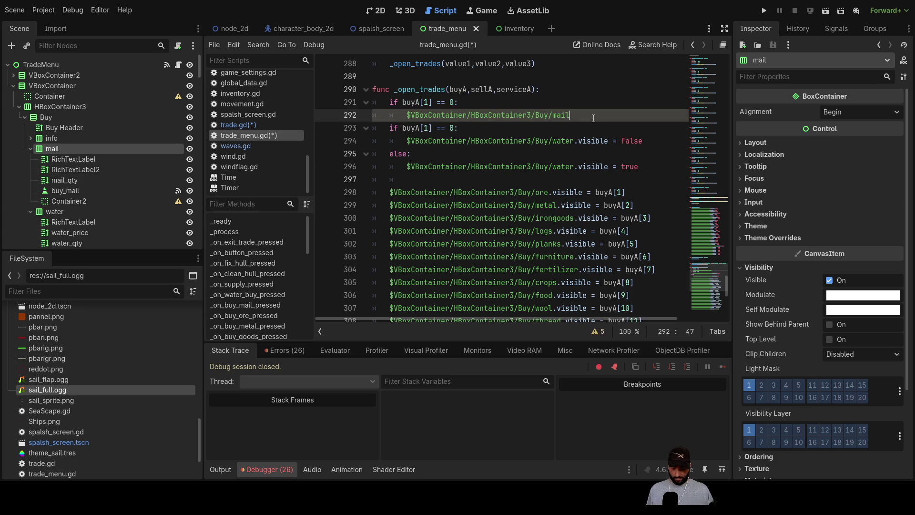
{"action": "type", "text": ".vi"}
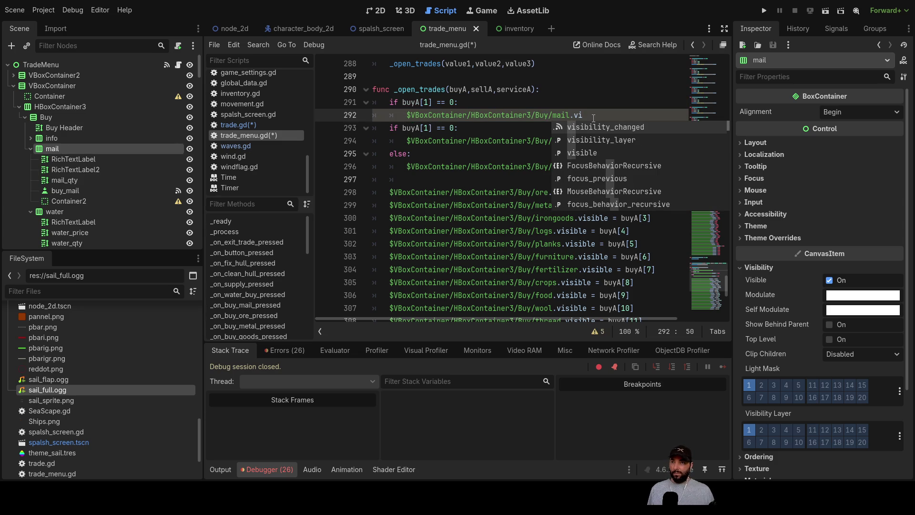
{"action": "key", "text": "Down"}
{"action": "key", "text": "Down"}
{"action": "key", "text": "Return"}
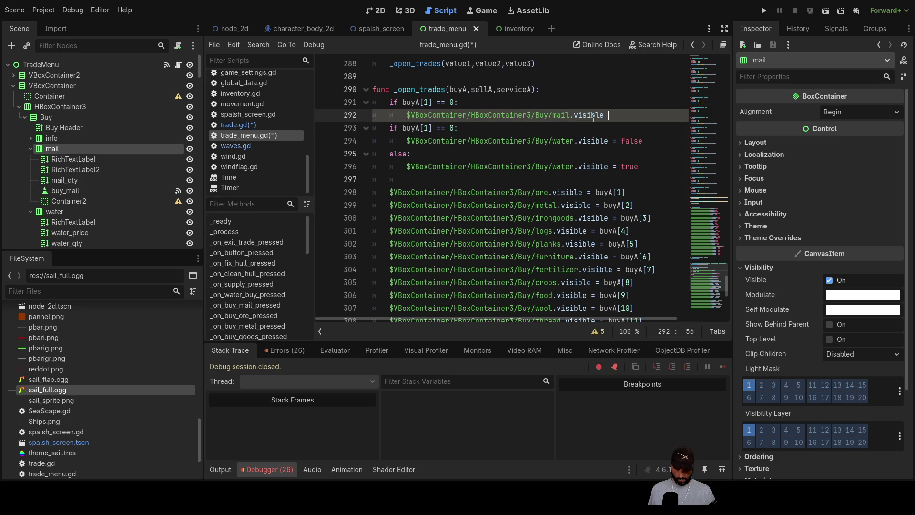
{"action": "type", "text": "false"}
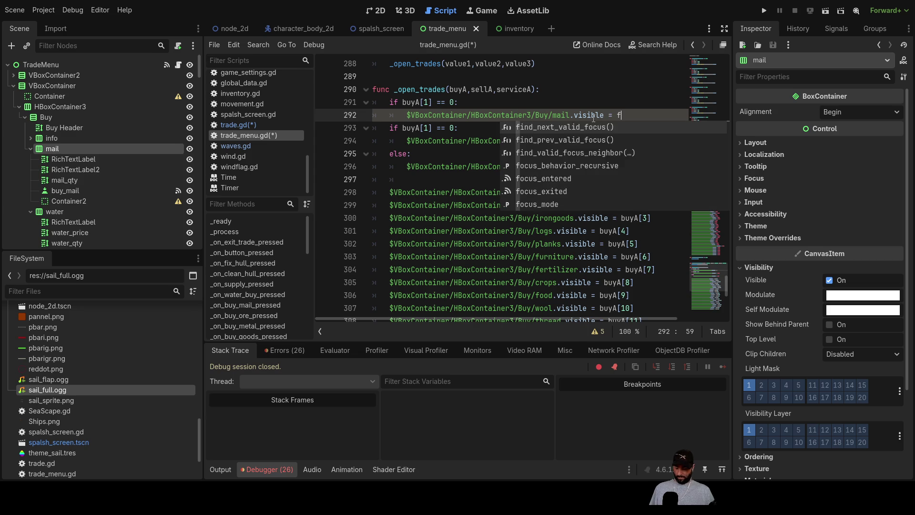
{"action": "key", "text": "Escape"}
{"action": "key", "text": "Down"}
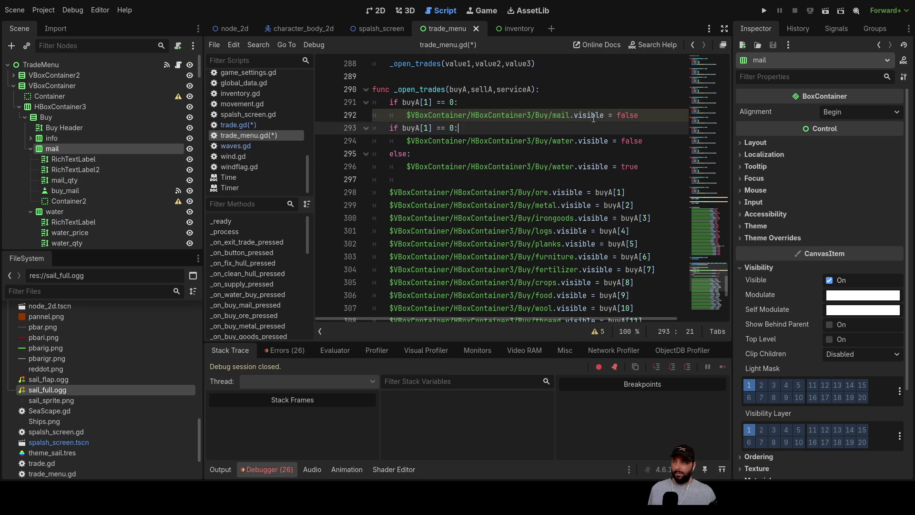
{"action": "key", "text": "Down"}
{"action": "key", "text": "Up"}
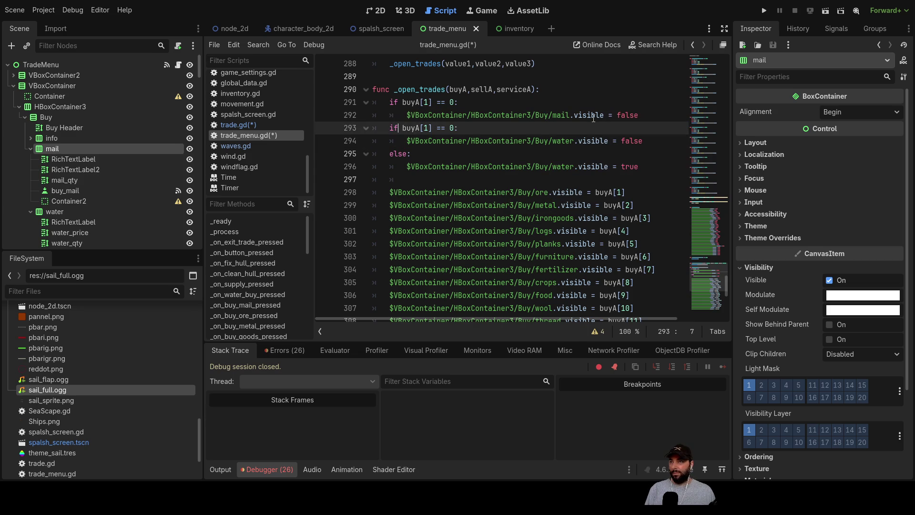
{"action": "key", "text": "Return"}
{"action": "key", "text": "Up"}
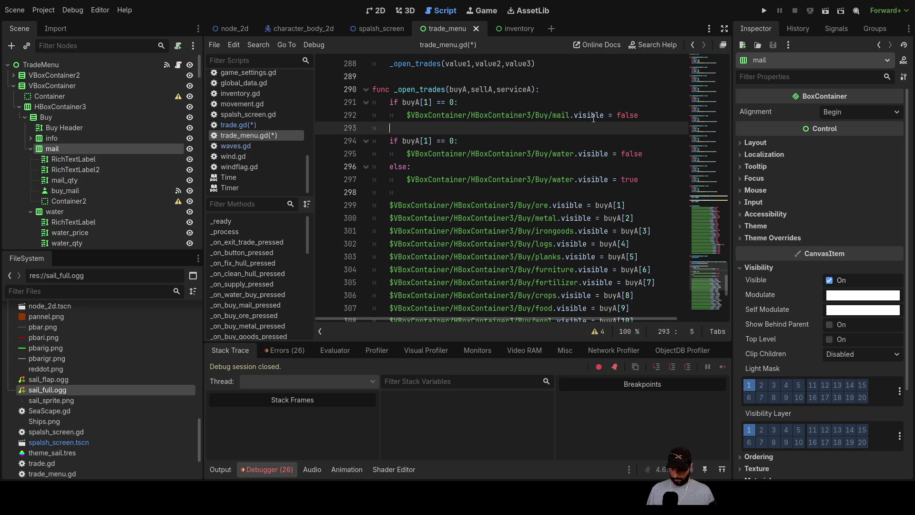
Add an else branch setting the mail row's visible to true, then insert the mail_qty node path below.
{"action": "key", "text": "Return"}
{"action": "key", "text": "Up"}
{"action": "key", "text": "Up"}
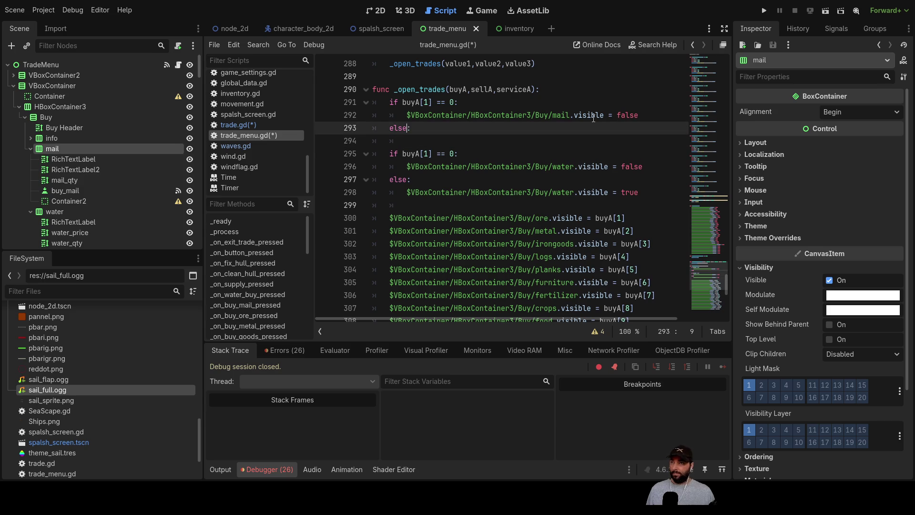
{"action": "key", "text": "shift+Right"}
{"action": "key", "text": "shift+Right"}
{"action": "key", "text": "shift+Right"}
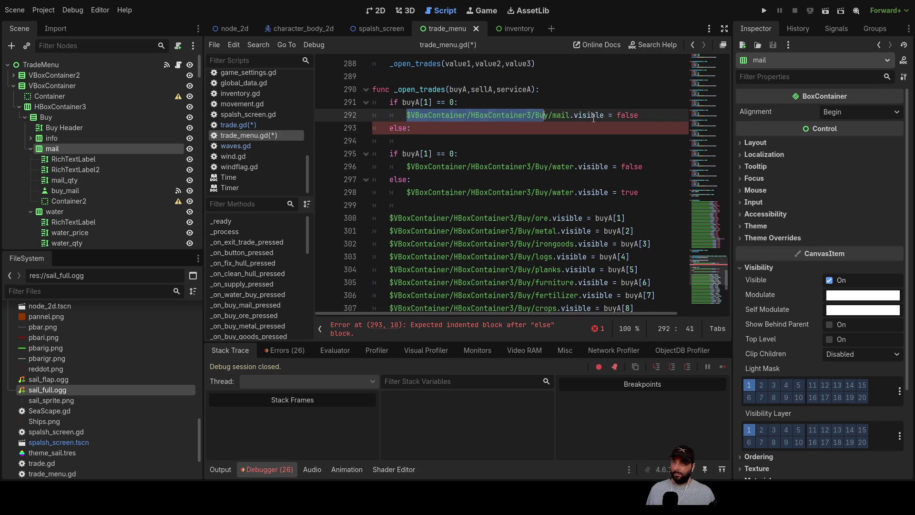
{"action": "key", "text": "shift+Right"}
{"action": "key", "text": "shift+Right"}
{"action": "key", "text": "shift+Right"}
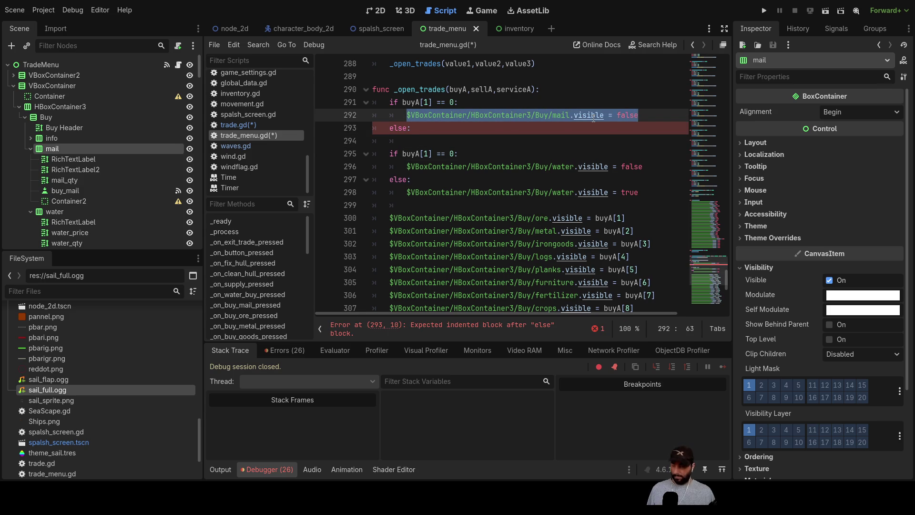
{"action": "key", "text": "Down"}
{"action": "key", "text": "Down"}
{"action": "type", "text": "$VBoxContainer/HBoxContainer3/Buy/mail.visible = false"}
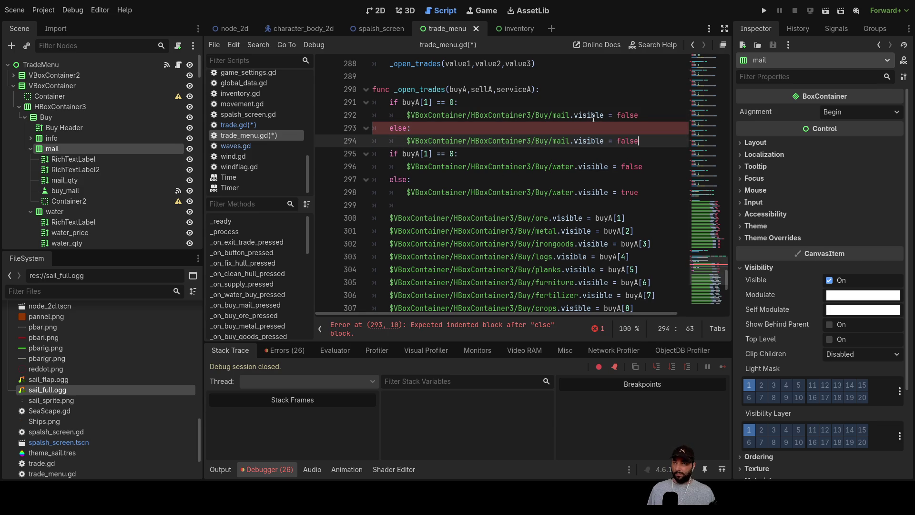
{"action": "key", "text": "BackSpace"}
{"action": "key", "text": "BackSpace"}
{"action": "type", "text": "tru"}
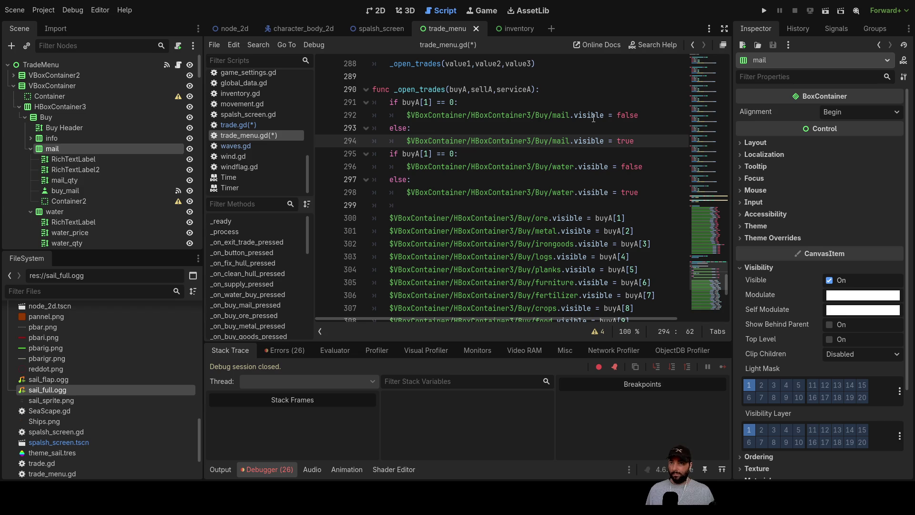
{"action": "key", "text": "Return"}
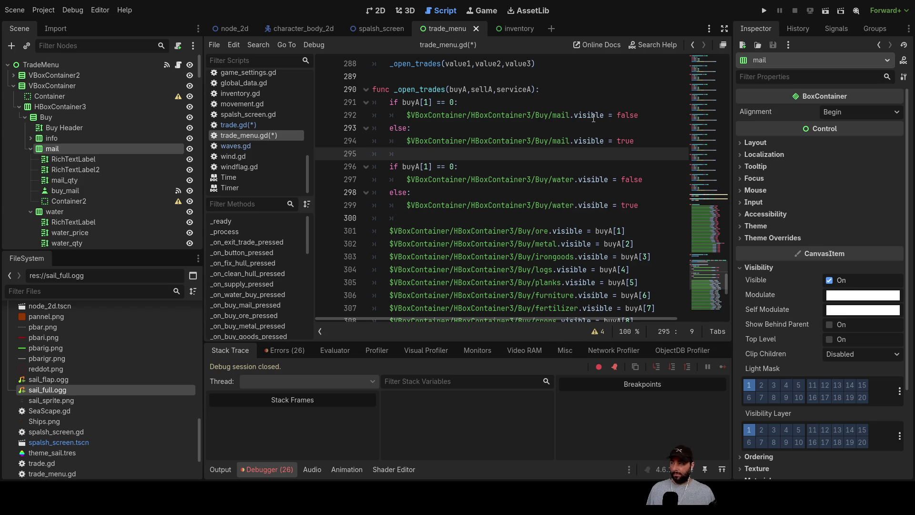
{"action": "left_click_drag", "start_coordinate": [63, 181], "coordinate": [415, 151]}
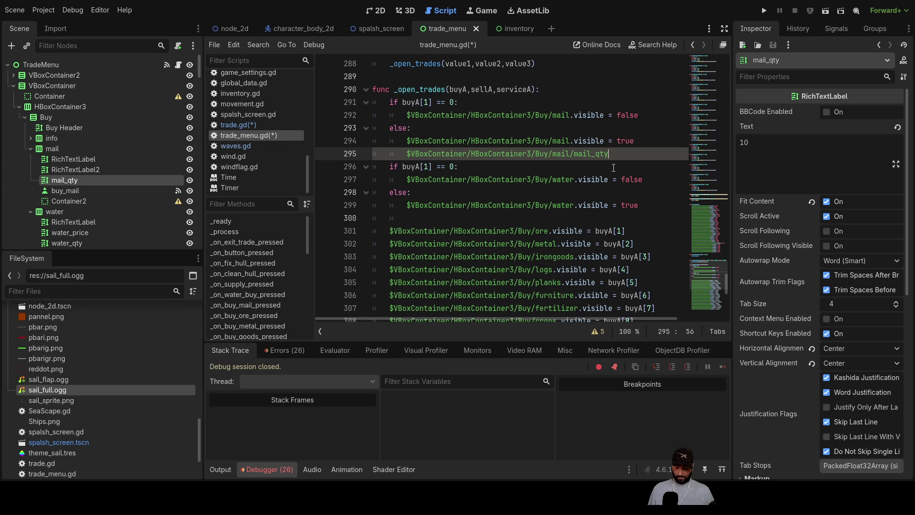
Complete the else-branch line as mail_qty.text = buyA[1], reusing buyA[1] from line 291.
{"action": "type", "text": ".text ="}
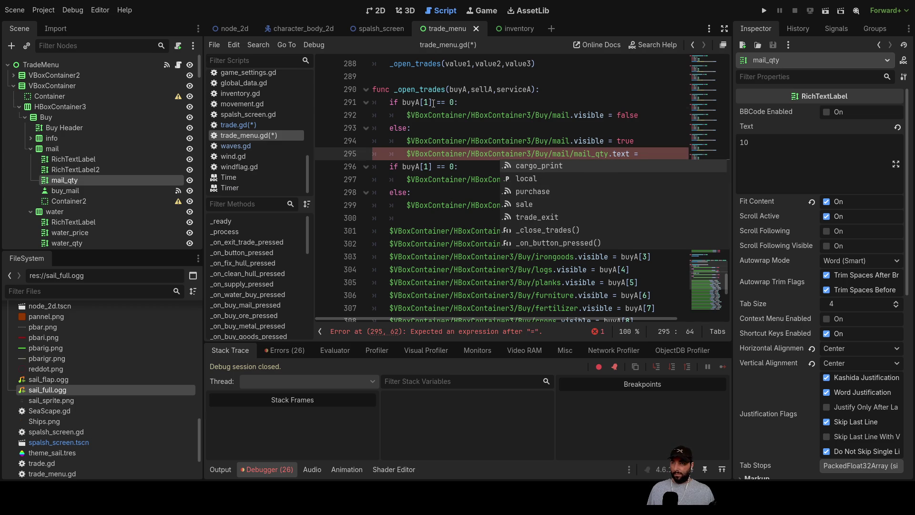
{"action": "left_click_drag", "start_coordinate": [432, 102], "coordinate": [403, 102]}
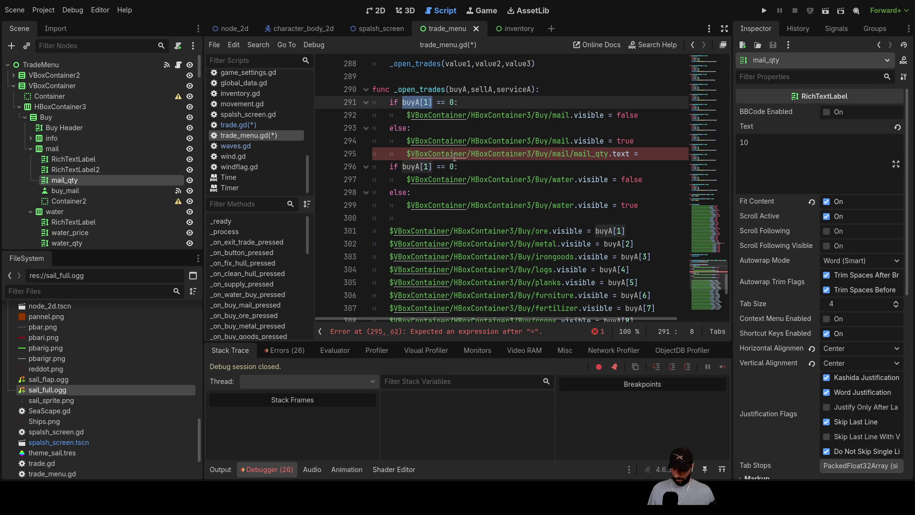
{"action": "left_click", "coordinate": [646, 153]}
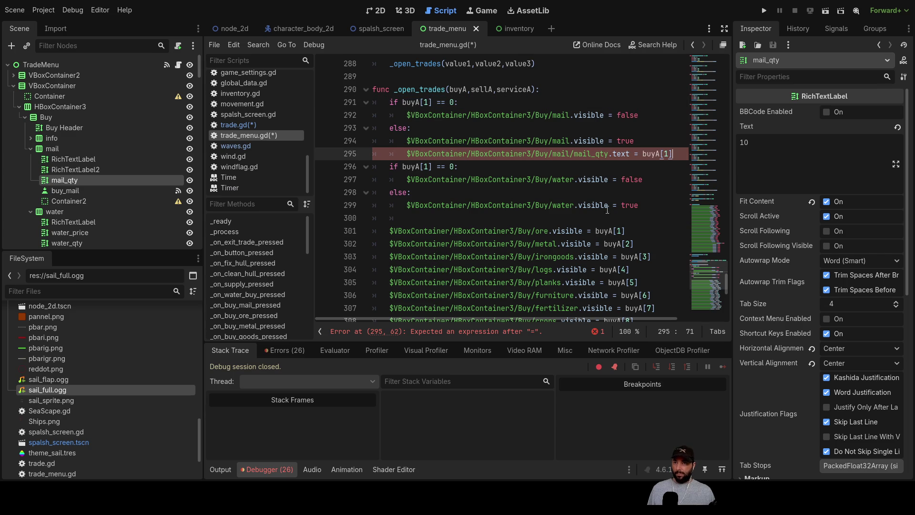
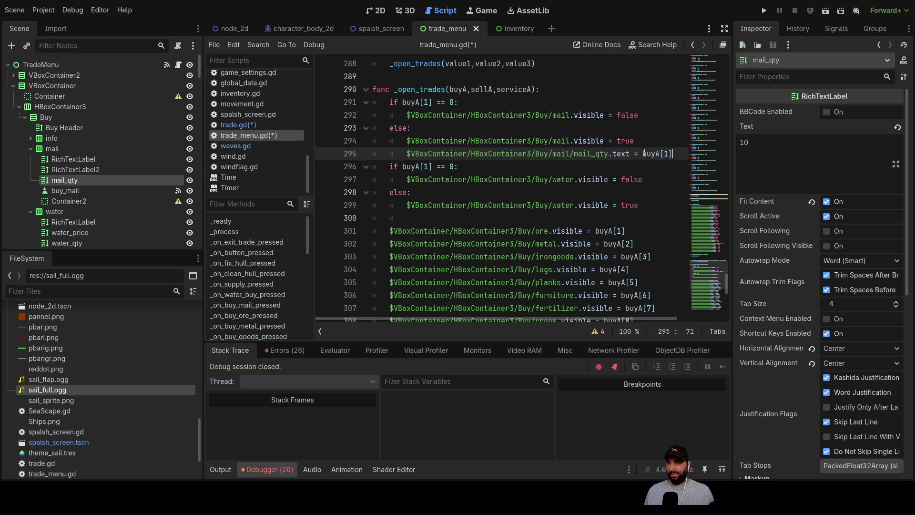
Change the mail block's index from buyA[1] to buyA[0] on the quantity line.
{"action": "left_click", "coordinate": [417, 208]}
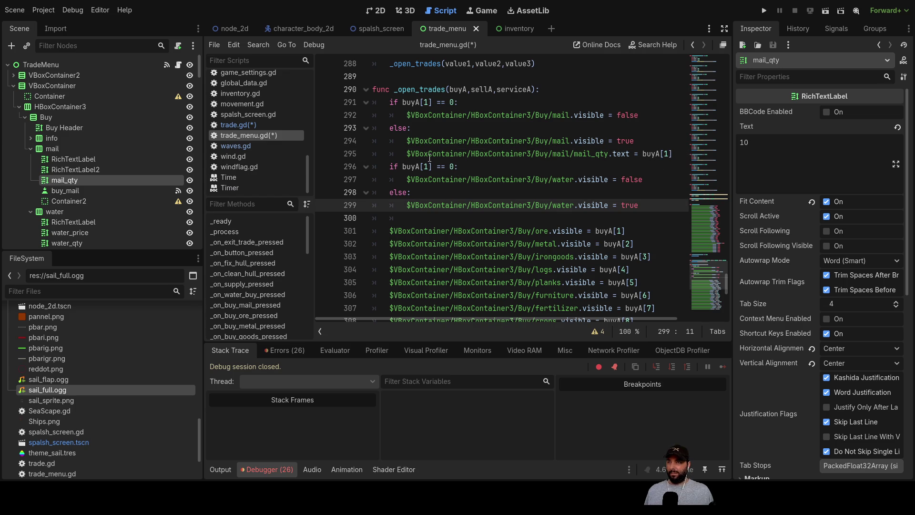
{"action": "left_click", "coordinate": [428, 102]}
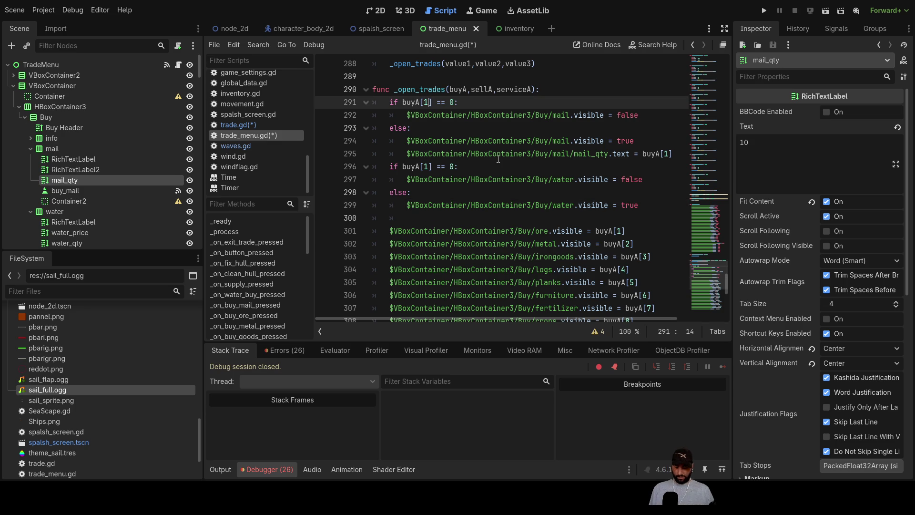
{"action": "type", "text": "0"}
{"action": "left_click", "coordinate": [667, 153]}
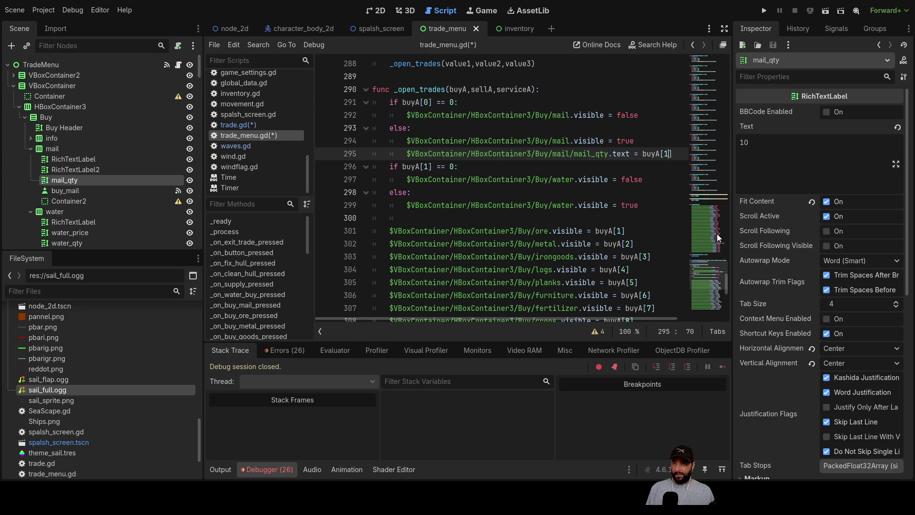
{"action": "key", "text": "BackSpace"}
{"action": "type", "text": "0"}
{"action": "key", "text": "Down"}
{"action": "key", "text": "Down"}
{"action": "key", "text": "Down"}
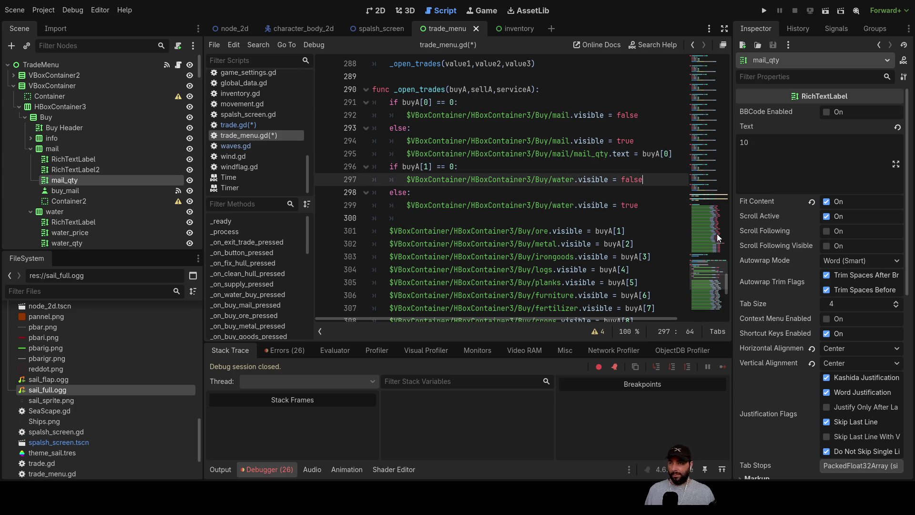
{"action": "key", "text": "ctrl+Left"}
{"action": "key", "text": "ctrl+Left"}
{"action": "key", "text": "ctrl+Left"}
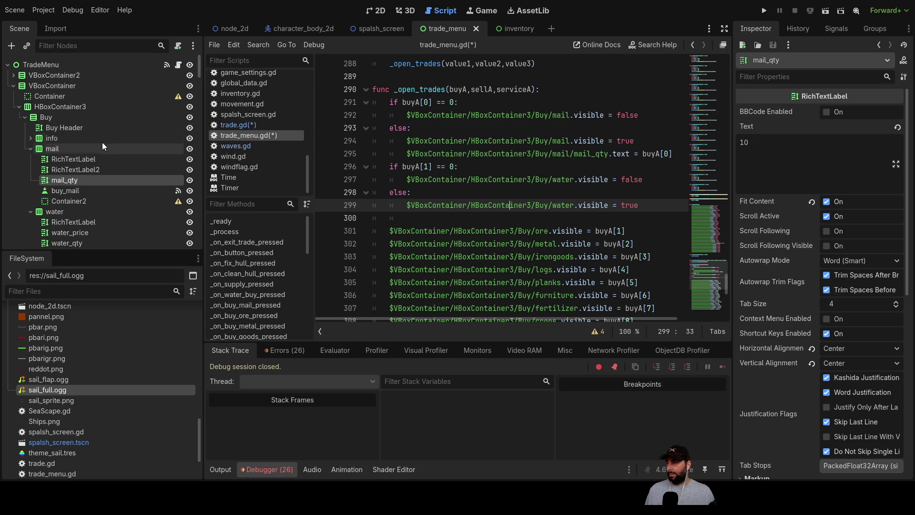
Add water_qty to line 300 and complete 'water_qty.text = buyA[1]' in the water branch.
{"action": "left_click", "coordinate": [32, 149]}
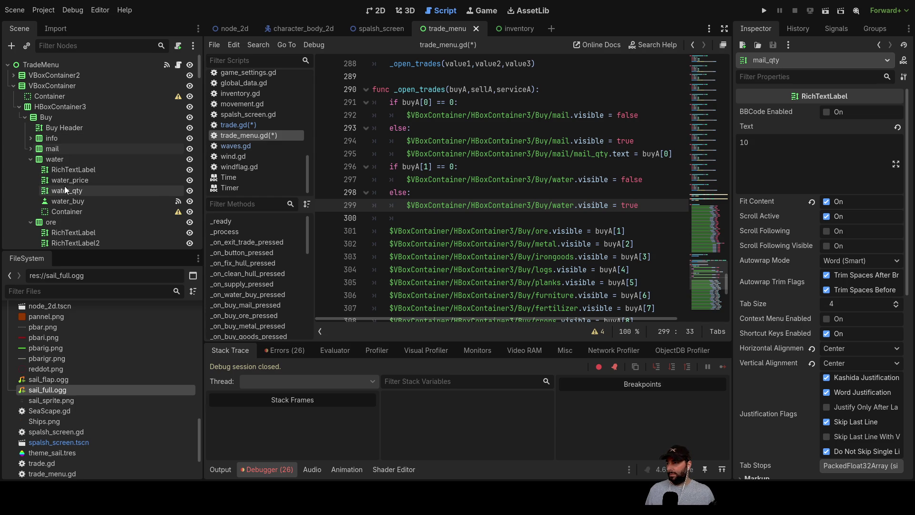
{"action": "mouse_move", "coordinate": [65, 189]}
{"action": "left_mouse_down"}
{"action": "mouse_move", "coordinate": [425, 221]}
{"action": "mouse_move", "coordinate": [413, 217]}
{"action": "left_mouse_up"}
{"action": "type", "text": ".text"}
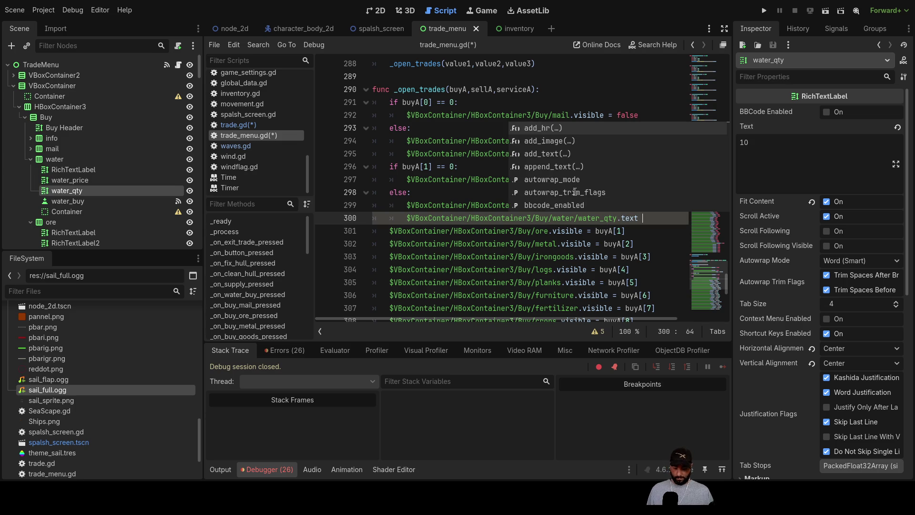
{"action": "left_click", "coordinate": [653, 243]}
{"action": "left_click_drag", "start_coordinate": [733, 171], "coordinate": [808, 172]}
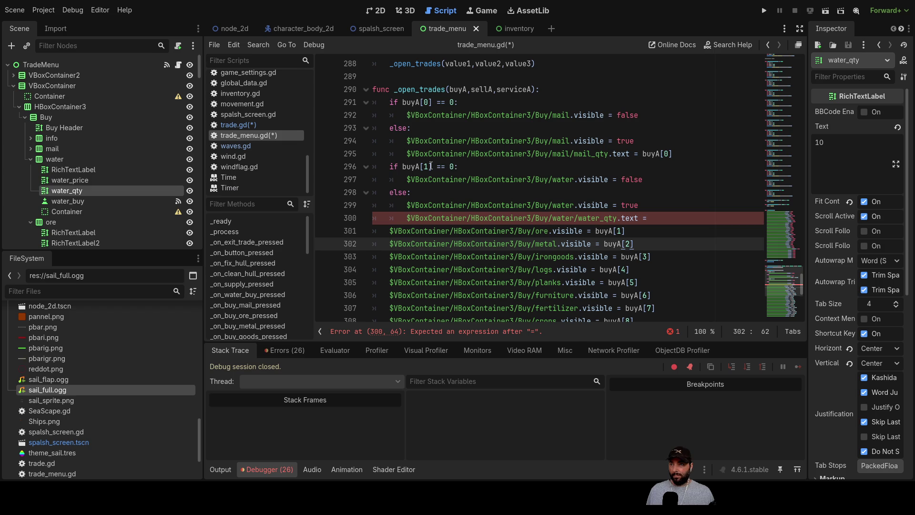
{"action": "left_click_drag", "start_coordinate": [433, 166], "coordinate": [402, 167]}
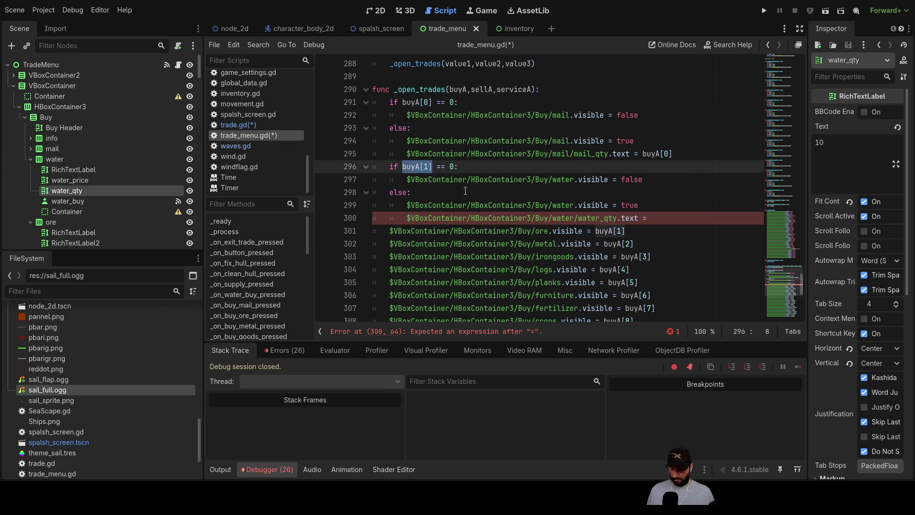
{"action": "left_click", "coordinate": [648, 217]}
{"action": "type", "text": "buyA[1]"}
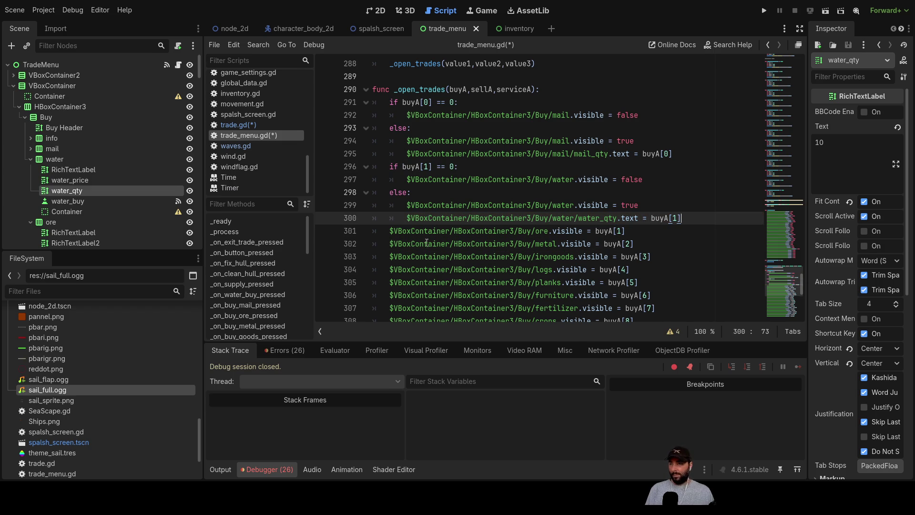
Insert blank lines above the ore line and select the mail condition on line 291.
{"action": "left_click", "coordinate": [386, 232]}
{"action": "key", "text": "Return"}
{"action": "key", "text": "Return"}
{"action": "key", "text": "Return"}
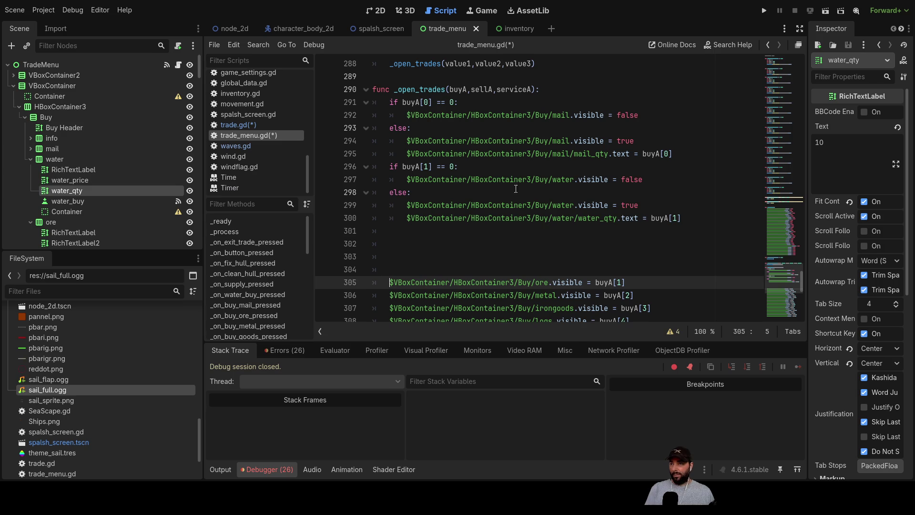
{"action": "left_click", "coordinate": [388, 103]}
{"action": "left_click_drag", "start_coordinate": [451, 101], "coordinate": [466, 102]}
{"action": "key", "text": "ctrl+c"}
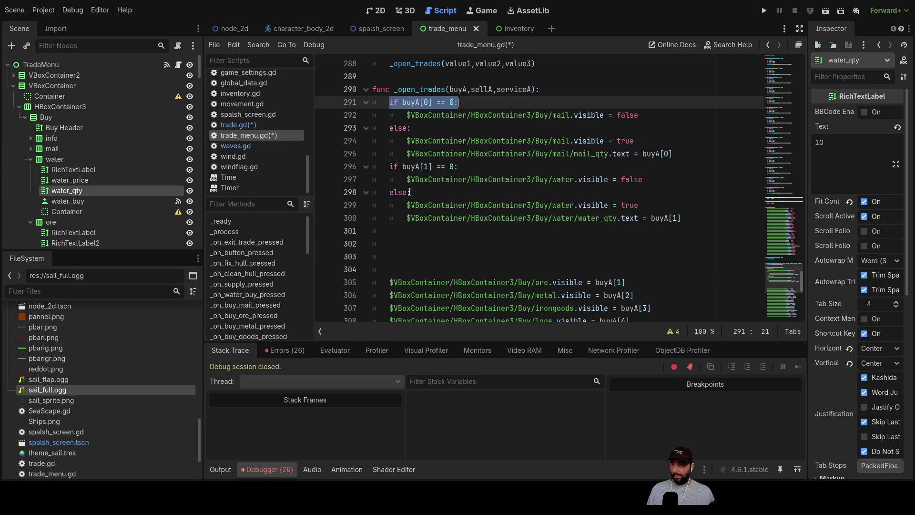
Paste repeated copies of 'if buyA[0] == 0:' below the water block.
{"action": "left_click", "coordinate": [402, 233]}
{"action": "key", "text": "Return"}
{"action": "key", "text": "ctrl+v"}
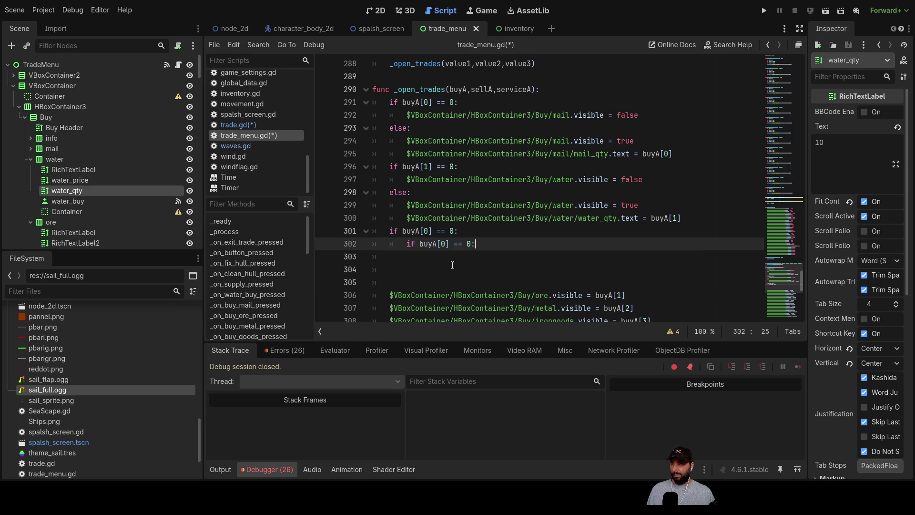
{"action": "key", "text": "Return"}
{"action": "key", "text": "ctrl+v"}
{"action": "key", "text": "Left"}
{"action": "key", "text": "Left"}
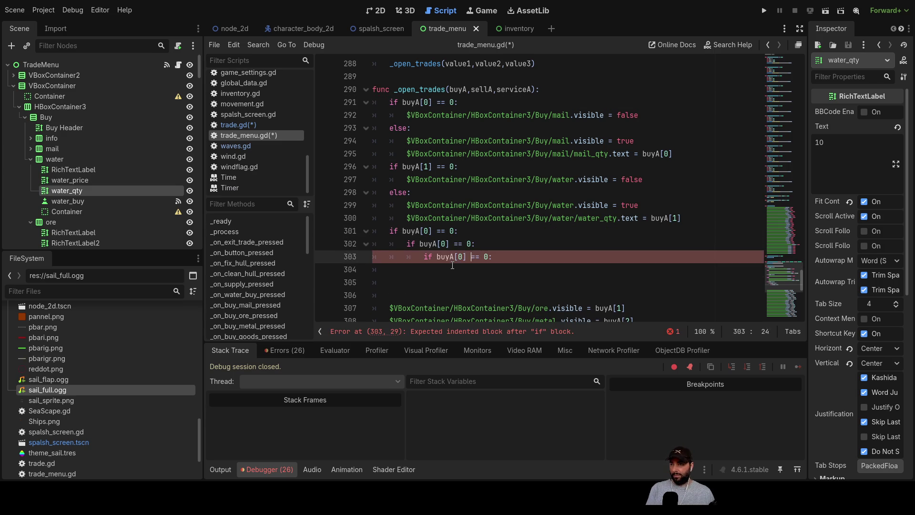
{"action": "key", "text": "Up"}
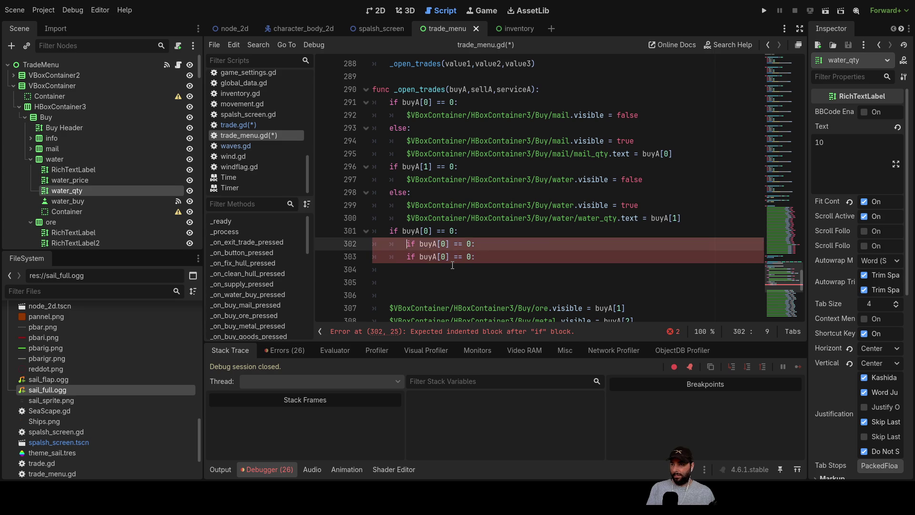
{"action": "key", "text": "Down"}
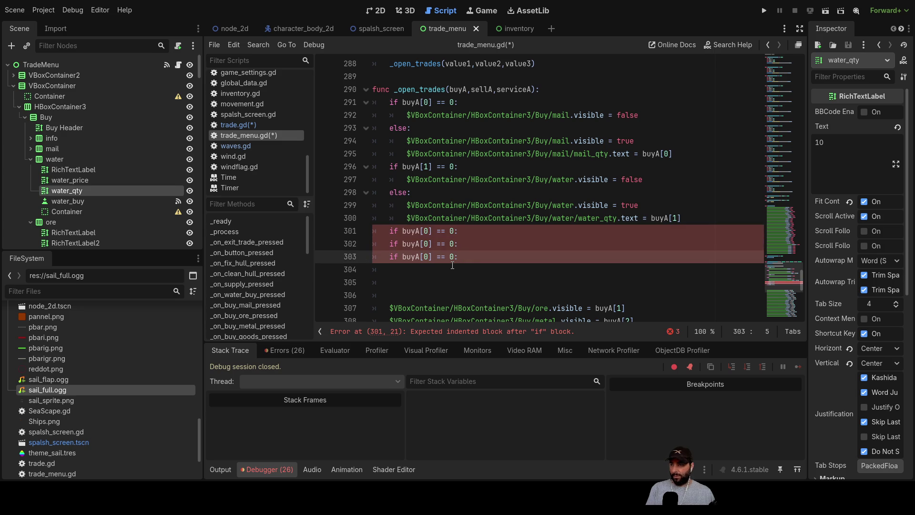
{"action": "key", "text": "Down"}
{"action": "key", "text": "Up"}
{"action": "key", "text": "Home"}
{"action": "key", "text": "Up"}
{"action": "key", "text": "Down"}
{"action": "key", "text": "ctrl+shift+Right"}
{"action": "key", "text": "ctrl+shift+Right"}
{"action": "key", "text": "ctrl+shift+Right"}
{"action": "key", "text": "ctrl+shift+Right"}
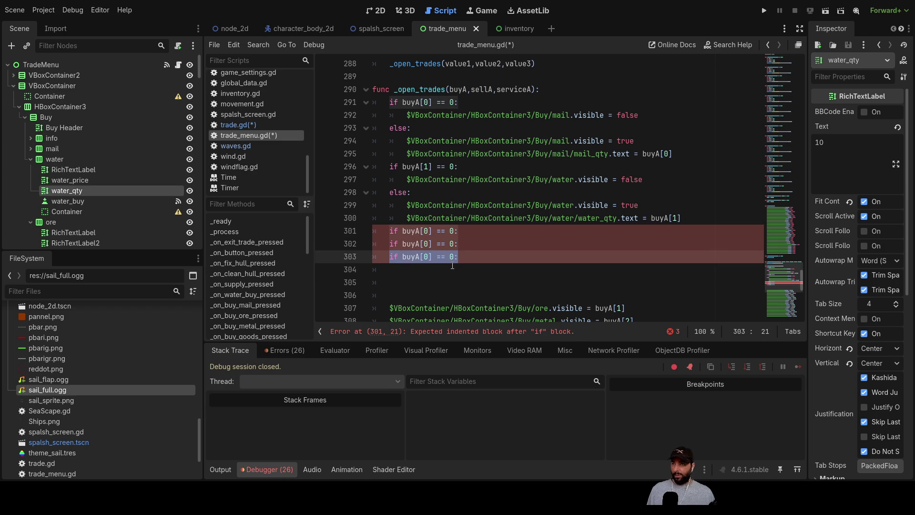
{"action": "key", "text": "Down"}
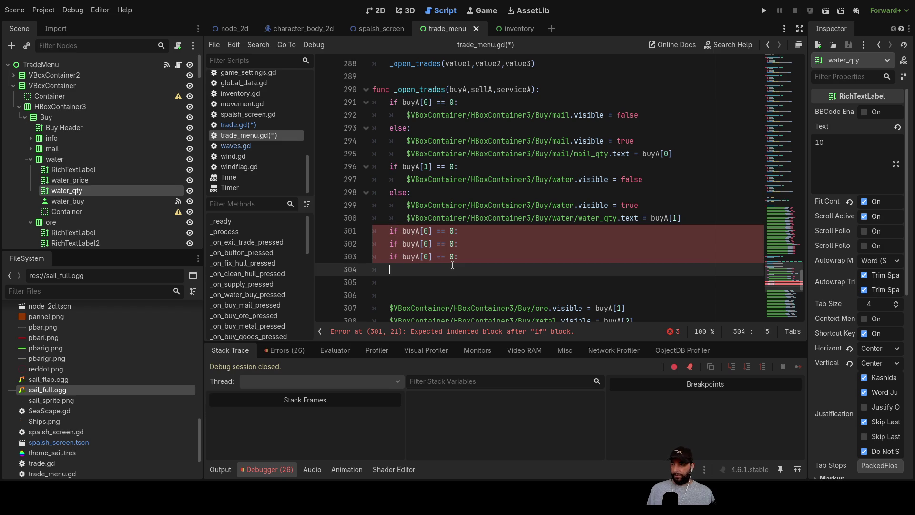
{"action": "key", "text": "Return"}
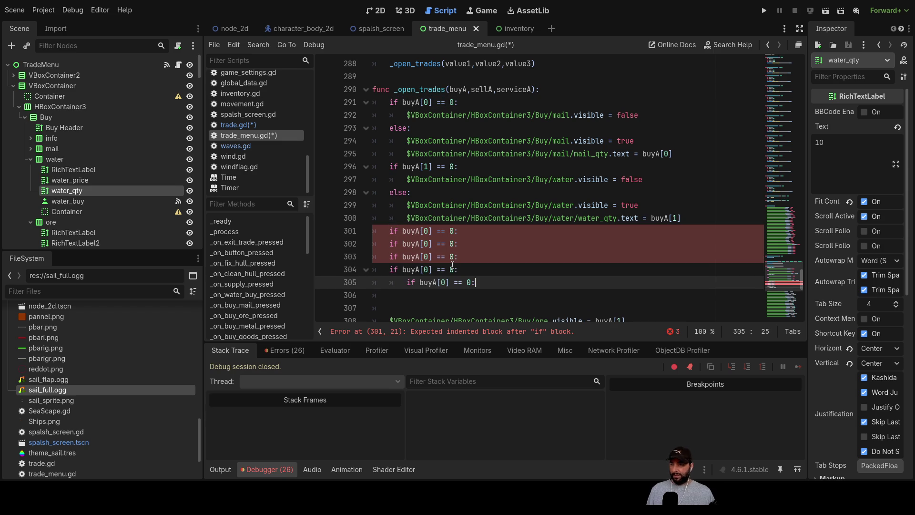
{"action": "key", "text": "Return"}
{"action": "key", "text": "ctrl+v"}
{"action": "key", "text": "Return"}
{"action": "key", "text": "ctrl+v"}
{"action": "key", "text": "Return"}
{"action": "key", "text": "ctrl+v"}
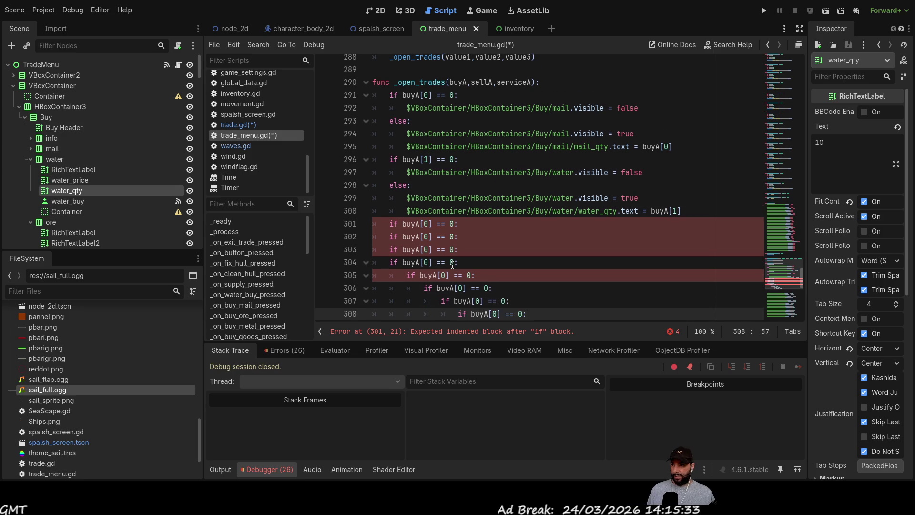
{"action": "key", "text": "Return"}
{"action": "key", "text": "ctrl+v"}
{"action": "key", "text": "Return"}
{"action": "key", "text": "ctrl+v"}
{"action": "key", "text": "Return"}
{"action": "key", "text": "ctrl+v"}
{"action": "key", "text": "Return"}
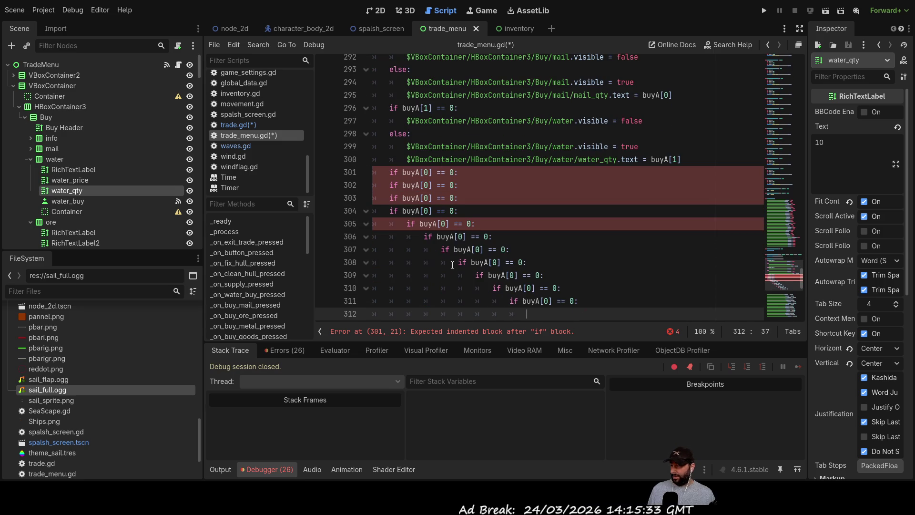
{"action": "key", "text": "ctrl+v"}
Remove the extra indentation from the pasted conditions on lines 306–311.
{"action": "scroll", "coordinate": [408, 182], "scroll_direction": "down", "scroll_amount": 4}
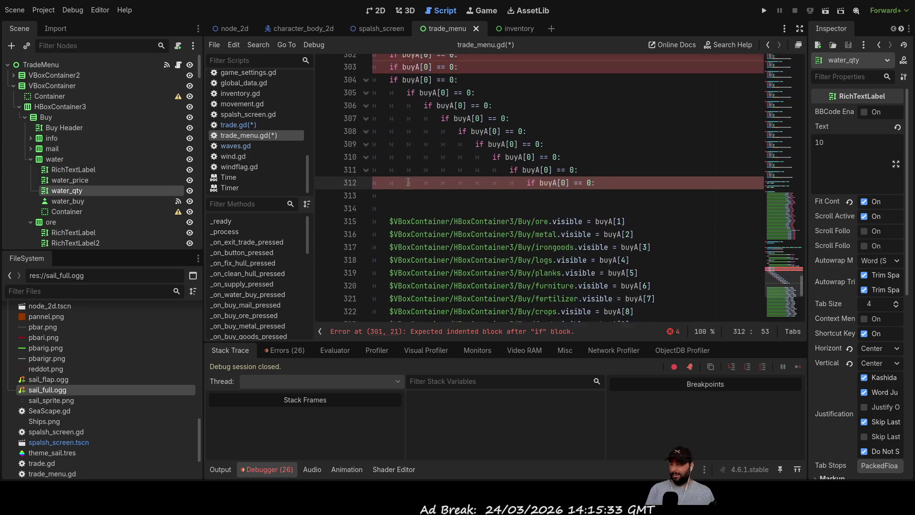
{"action": "scroll", "coordinate": [408, 182], "scroll_direction": "up", "scroll_amount": 3}
{"action": "left_click", "coordinate": [408, 182]}
{"action": "key", "text": "Down"}
{"action": "key", "text": "BackSpace"}
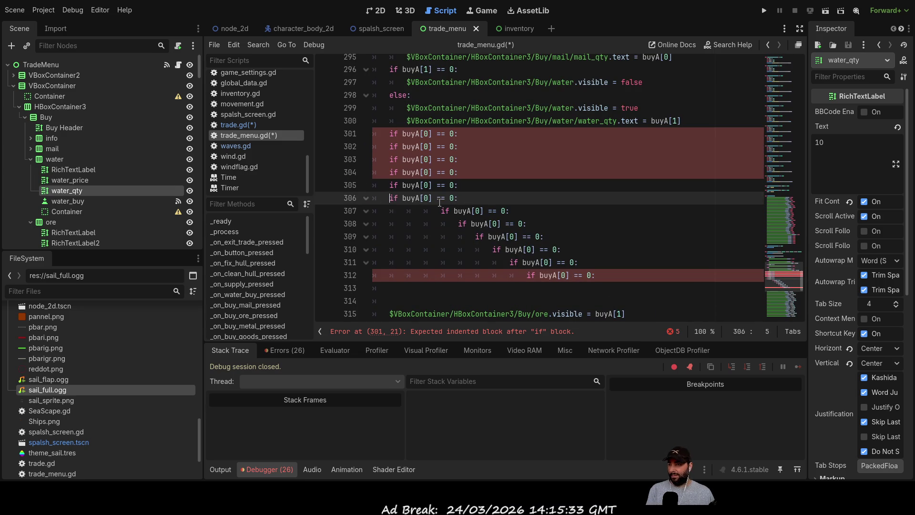
{"action": "key", "text": "BackSpace"}
{"action": "key", "text": "Down"}
{"action": "key", "text": "BackSpace"}
{"action": "key", "text": "BackSpace"}
{"action": "key", "text": "BackSpace"}
{"action": "key", "text": "Down"}
{"action": "key", "text": "BackSpace"}
{"action": "key", "text": "BackSpace"}
{"action": "key", "text": "BackSpace"}
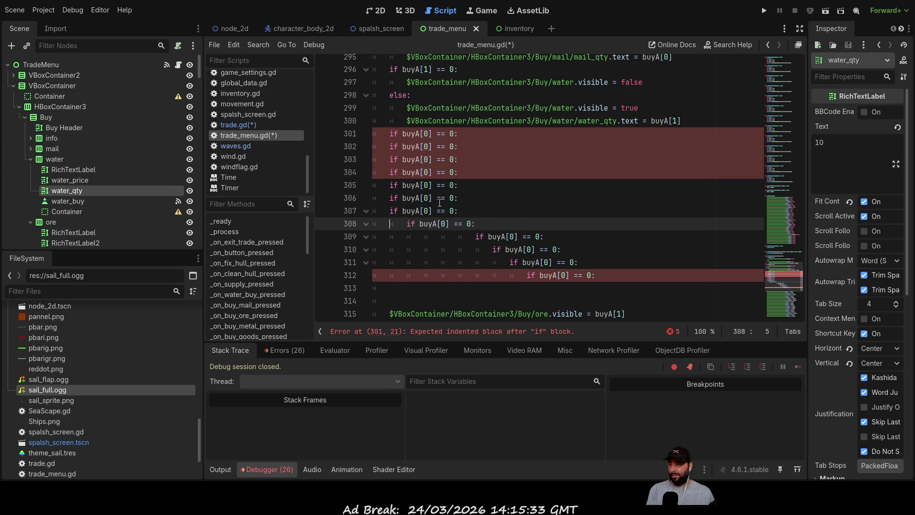
{"action": "key", "text": "BackSpace"}
{"action": "key", "text": "Down"}
{"action": "key", "text": "BackSpace"}
{"action": "key", "text": "BackSpace"}
{"action": "key", "text": "BackSpace"}
{"action": "key", "text": "Down"}
{"action": "key", "text": "BackSpace"}
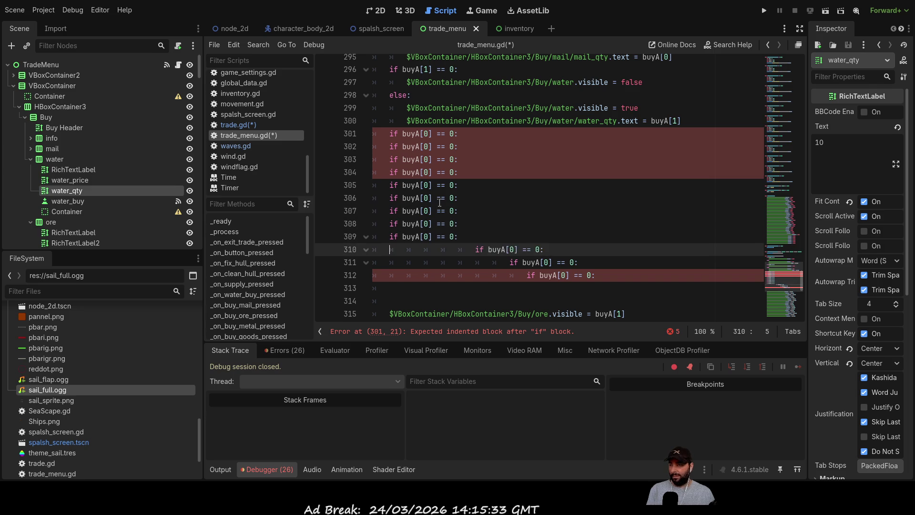
{"action": "key", "text": "BackSpace"}
{"action": "key", "text": "BackSpace"}
{"action": "key", "text": "BackSpace"}
{"action": "key", "text": "Down"}
{"action": "key", "text": "BackSpace"}
{"action": "key", "text": "BackSpace"}
{"action": "key", "text": "BackSpace"}
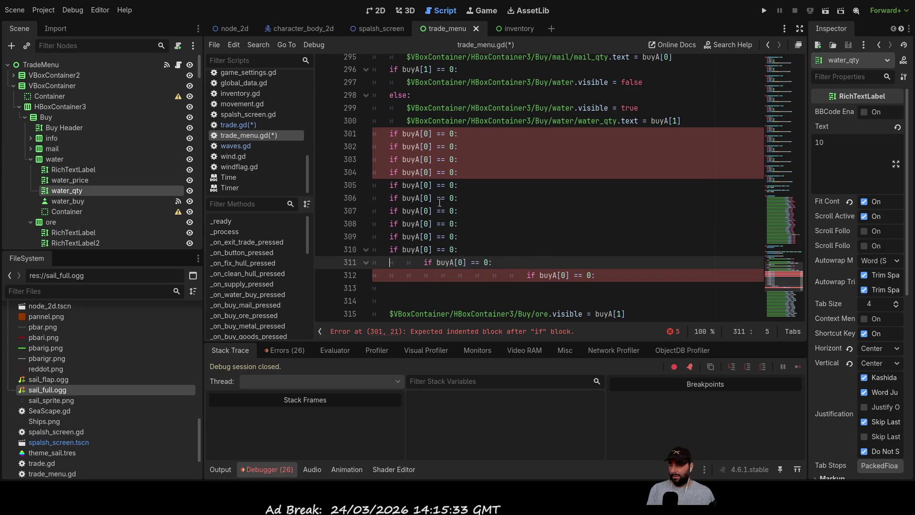
{"action": "key", "text": "BackSpace"}
{"action": "key", "text": "BackSpace"}
{"action": "key", "text": "Down"}
{"action": "key", "text": "BackSpace"}
{"action": "key", "text": "BackSpace"}
{"action": "key", "text": "BackSpace"}
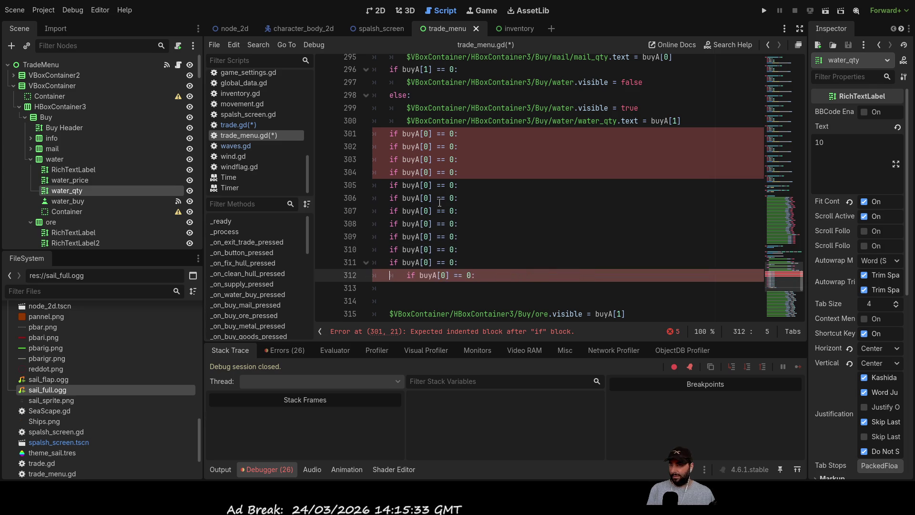
{"action": "scroll", "coordinate": [477, 181], "scroll_direction": "up", "scroll_amount": 4}
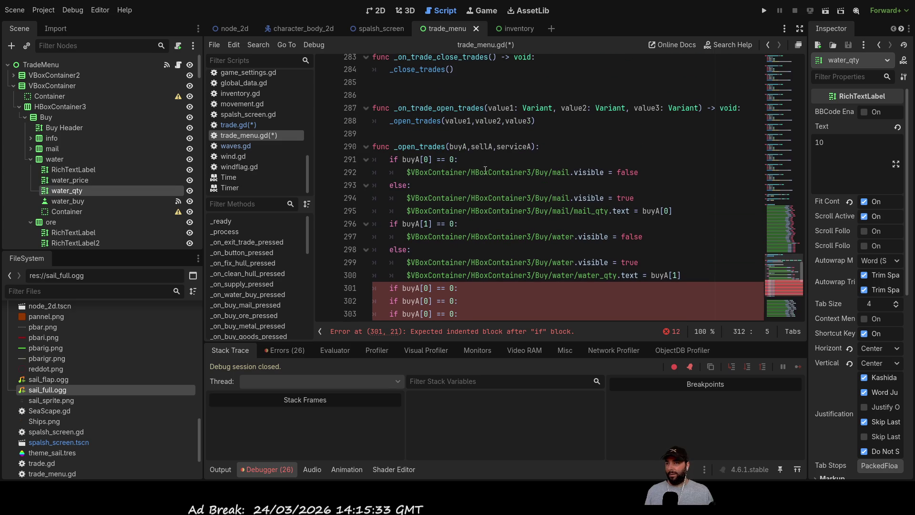
{"action": "scroll", "coordinate": [485, 174], "scroll_direction": "down", "scroll_amount": 3}
Renumber the first pasted checks to buyA[2] through buyA[7].
{"action": "left_click", "coordinate": [425, 172]}
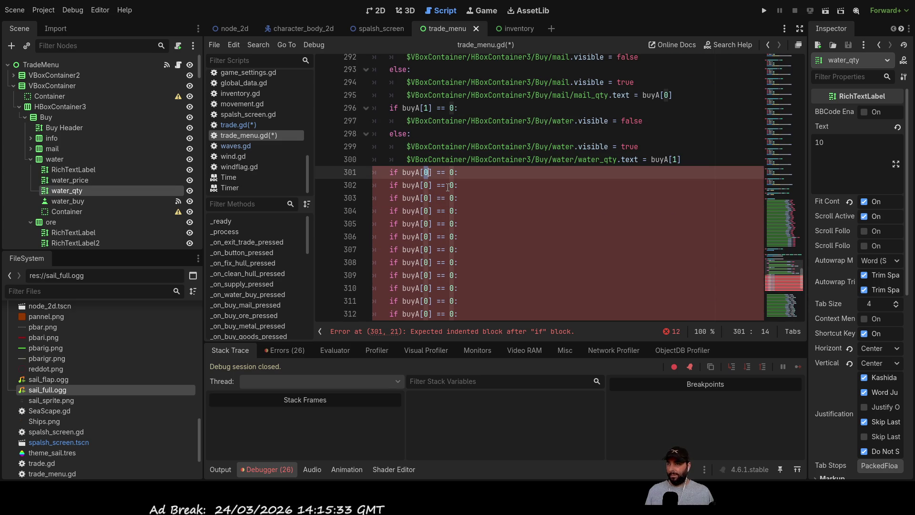
{"action": "type", "text": "2"}
{"action": "key", "text": "Down"}
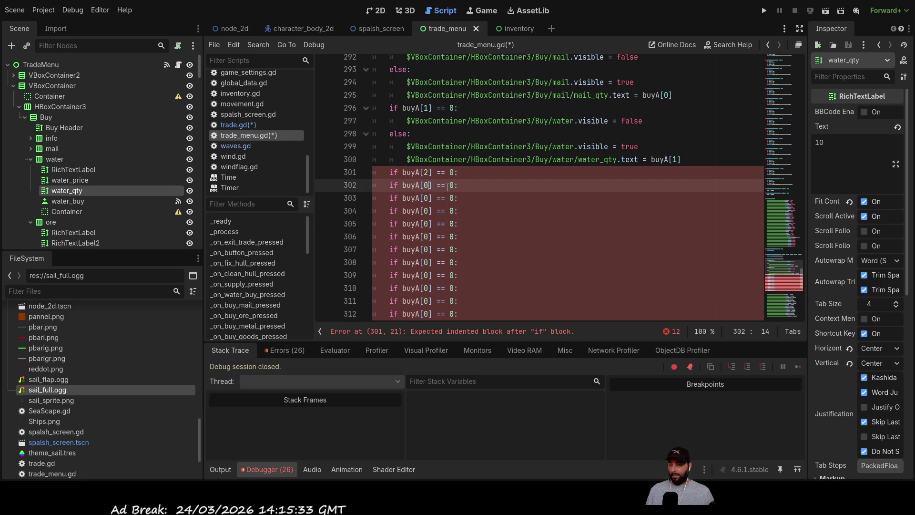
{"action": "key", "text": "BackSpace"}
{"action": "type", "text": "3"}
{"action": "key", "text": "Down"}
{"action": "key", "text": "BackSpace"}
{"action": "type", "text": "4"}
{"action": "key", "text": "Down"}
{"action": "key", "text": "BackSpace"}
{"action": "type", "text": "5"}
{"action": "key", "text": "Down"}
{"action": "key", "text": "BackSpace"}
{"action": "type", "text": "6"}
{"action": "key", "text": "Down"}
Renumber the remaining checks to buyA[8] through buyA[13].
{"action": "key", "text": "BackSpace"}
{"action": "type", "text": "7"}
{"action": "key", "text": "Down"}
{"action": "key", "text": "BackSpace"}
{"action": "type", "text": "8"}
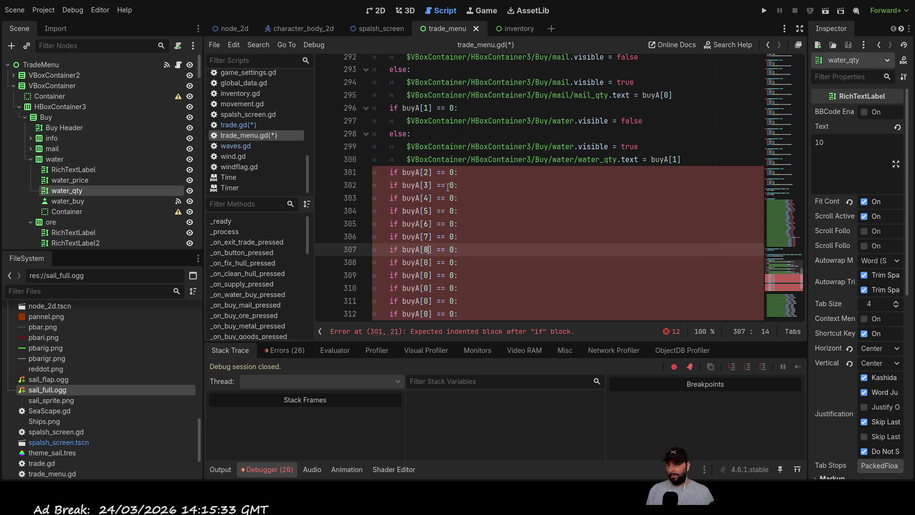
{"action": "key", "text": "Down"}
{"action": "key", "text": "BackSpace"}
{"action": "type", "text": "9"}
{"action": "key", "text": "Down"}
{"action": "key", "text": "Left"}
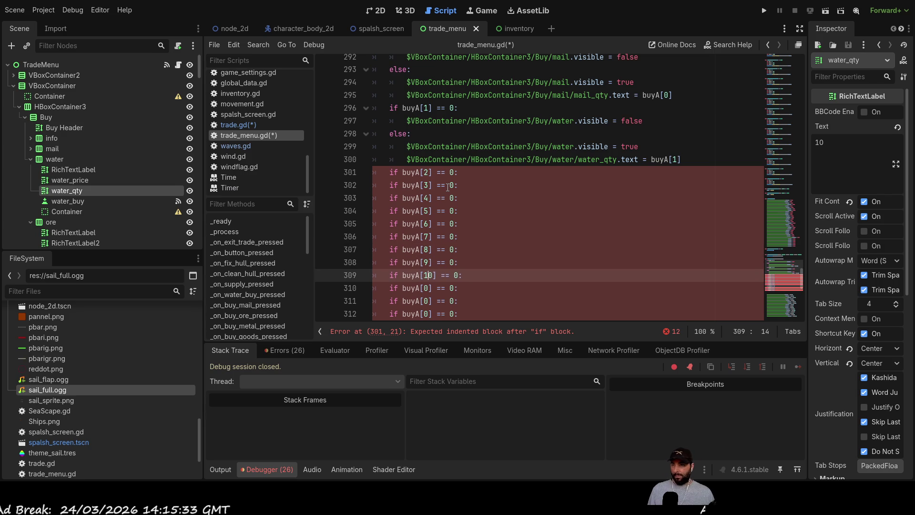
{"action": "type", "text": "1"}
{"action": "key", "text": "Down"}
{"action": "key", "text": "BackSpace"}
{"action": "type", "text": "11"}
{"action": "key", "text": "Down"}
{"action": "key", "text": "Left"}
{"action": "key", "text": "BackSpace"}
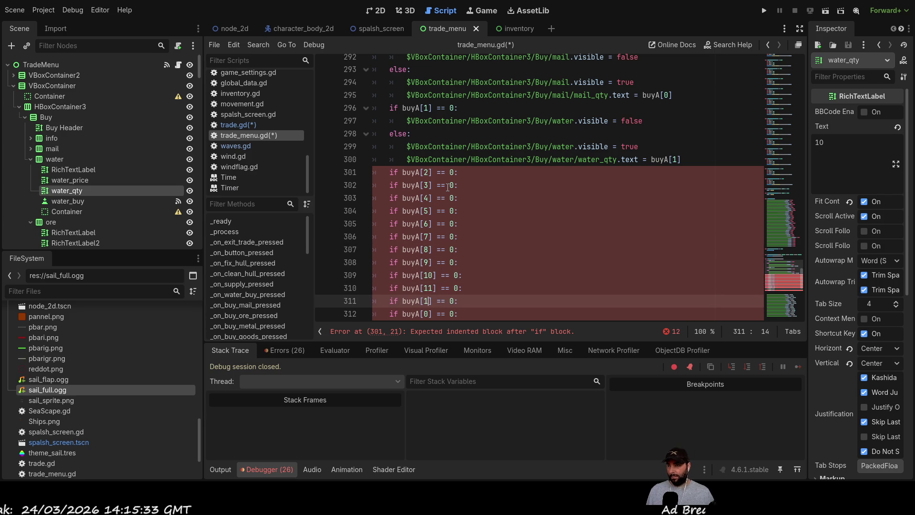
{"action": "type", "text": "12"}
{"action": "key", "text": "Down"}
{"action": "key", "text": "Left"}
{"action": "key", "text": "BackSpace"}
{"action": "type", "text": "13"}
{"action": "key", "text": "Down"}
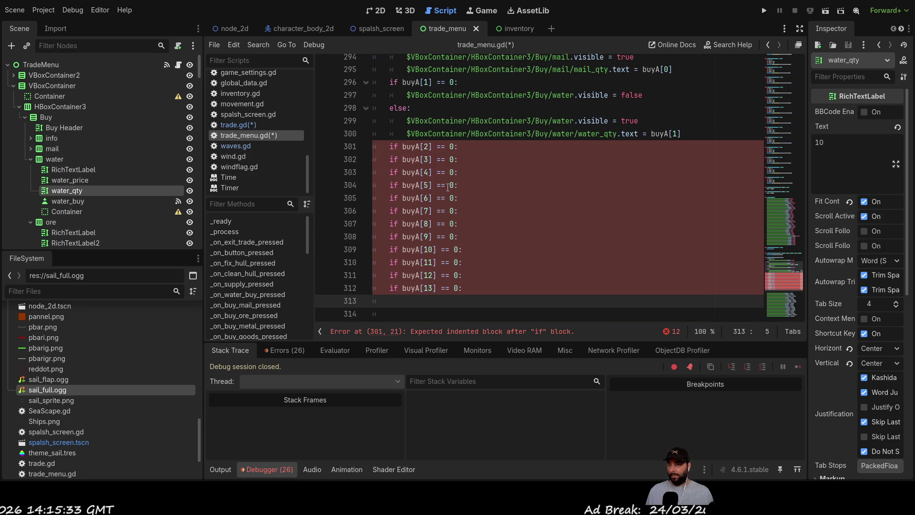
{"action": "scroll", "coordinate": [448, 186], "scroll_direction": "up", "scroll_amount": 10}
Collapse the water, ore, metal and irongoods nodes in the scene tree and select wool.
{"action": "scroll", "coordinate": [477, 217], "scroll_direction": "up", "scroll_amount": 8}
{"action": "scroll", "coordinate": [479, 193], "scroll_direction": "down", "scroll_amount": 8}
{"action": "scroll", "coordinate": [479, 193], "scroll_direction": "down", "scroll_amount": 14}
{"action": "scroll", "coordinate": [498, 198], "scroll_direction": "up", "scroll_amount": 8}
{"action": "scroll", "coordinate": [499, 199], "scroll_direction": "down", "scroll_amount": 11}
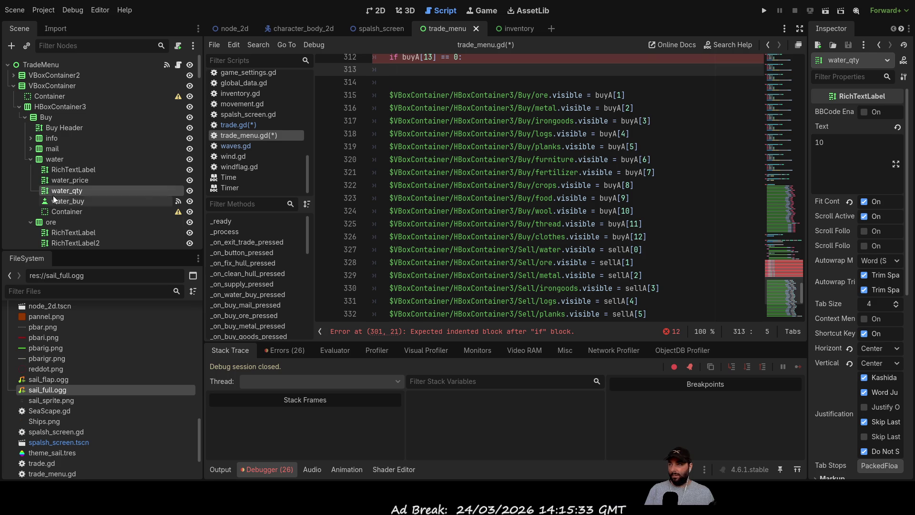
{"action": "left_click", "coordinate": [30, 158]}
{"action": "left_click", "coordinate": [31, 169]}
{"action": "left_click", "coordinate": [30, 180]}
{"action": "left_click", "coordinate": [30, 191]}
{"action": "scroll", "coordinate": [71, 207], "scroll_direction": "down", "scroll_amount": 1}
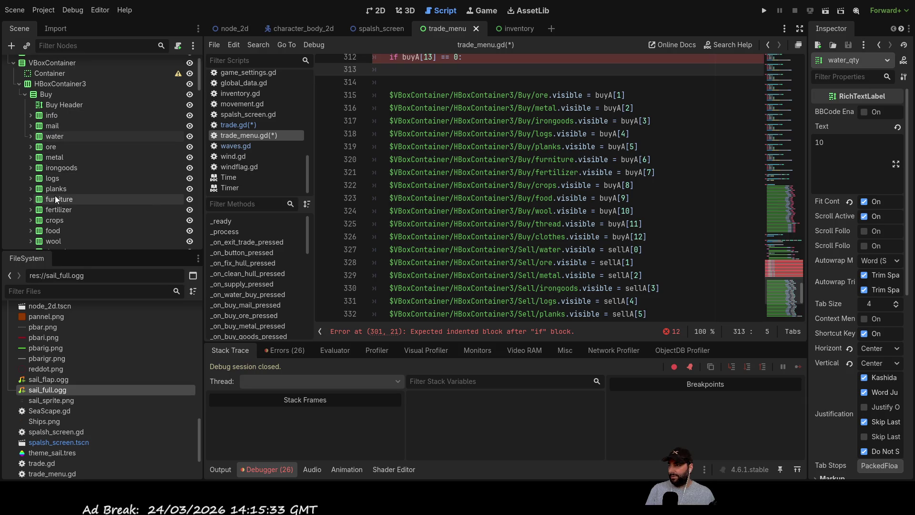
{"action": "left_click", "coordinate": [53, 239]}
{"action": "scroll", "coordinate": [105, 205], "scroll_direction": "down", "scroll_amount": 5}
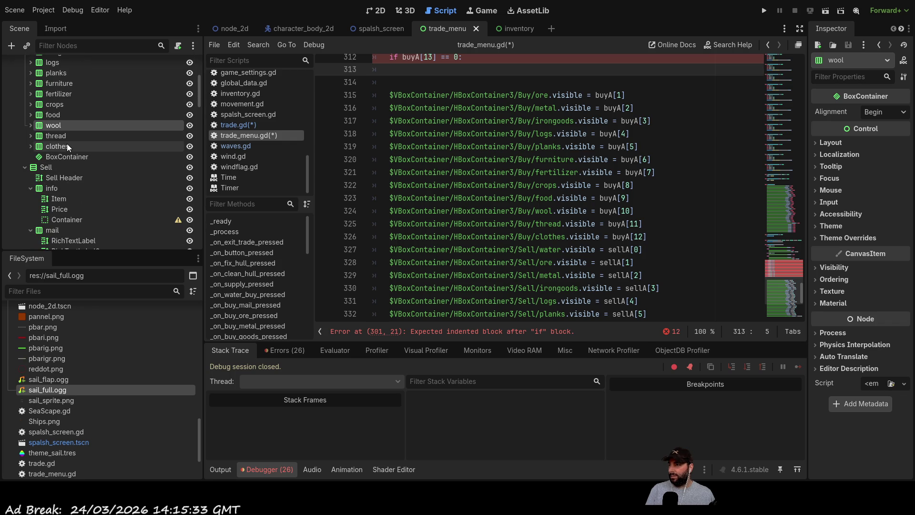
{"action": "scroll", "coordinate": [542, 222], "scroll_direction": "down", "scroll_amount": 5}
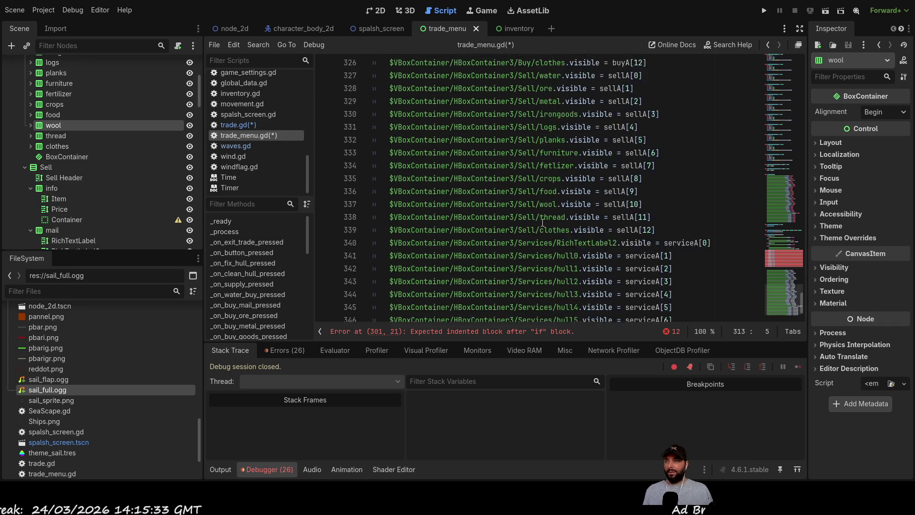
{"action": "scroll", "coordinate": [542, 222], "scroll_direction": "up", "scroll_amount": 10}
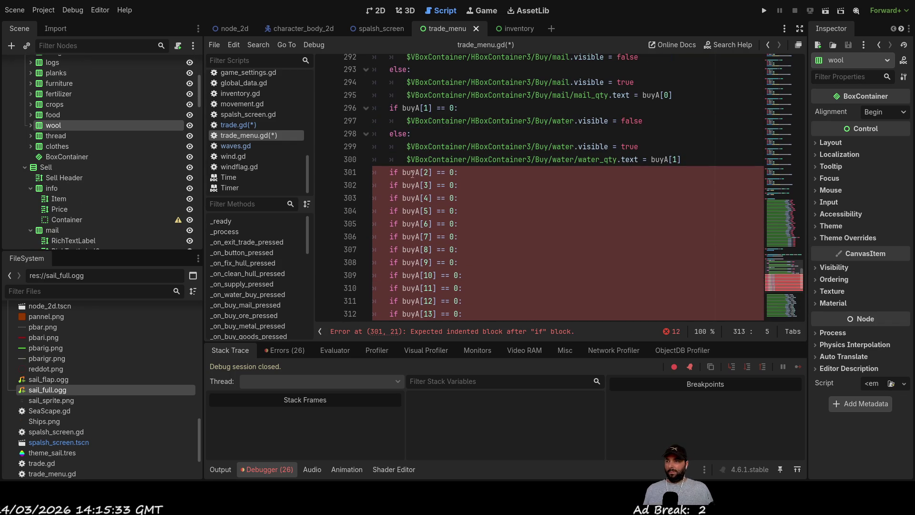
Insert a blank line under each check from buyA[2] to buyA[13].
{"action": "left_click", "coordinate": [389, 185]}
{"action": "key", "text": "Return"}
{"action": "key", "text": "Down"}
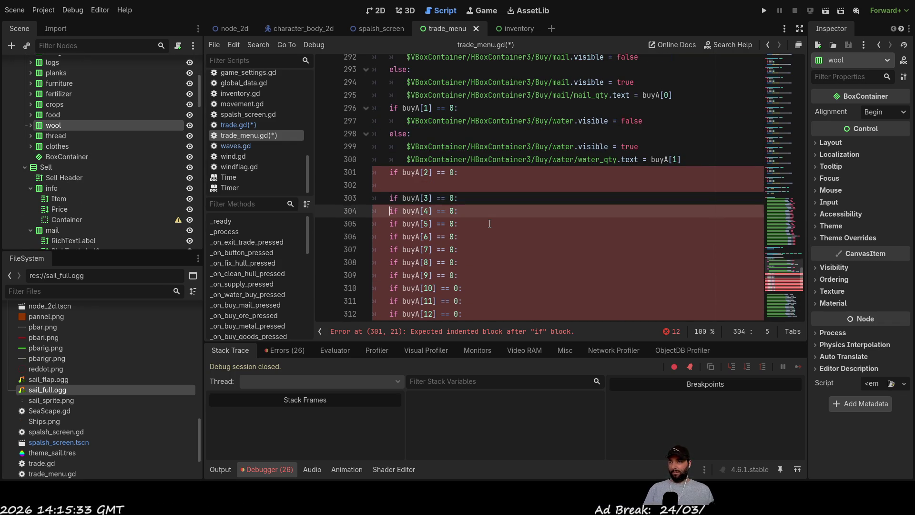
{"action": "key", "text": "Return"}
{"action": "key", "text": "Down"}
{"action": "key", "text": "Return"}
{"action": "key", "text": "Down"}
{"action": "key", "text": "Return"}
{"action": "key", "text": "Down"}
{"action": "key", "text": "Return"}
{"action": "key", "text": "Down"}
{"action": "key", "text": "Return"}
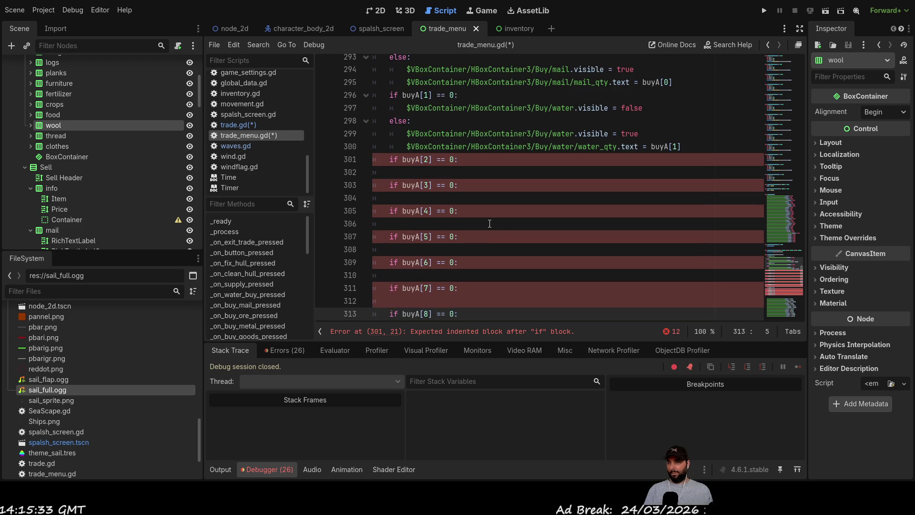
{"action": "scroll", "coordinate": [489, 223], "scroll_direction": "down", "scroll_amount": 4}
{"action": "key", "text": "Down"}
{"action": "key", "text": "Return"}
{"action": "key", "text": "Down"}
{"action": "key", "text": "Return"}
{"action": "key", "text": "Down"}
{"action": "key", "text": "Return"}
{"action": "key", "text": "Down"}
{"action": "key", "text": "Return"}
{"action": "key", "text": "Down"}
{"action": "key", "text": "Return"}
{"action": "key", "text": "Up"}
{"action": "key", "text": "Up"}
{"action": "key", "text": "Up"}
{"action": "key", "text": "Up"}
{"action": "key", "text": "Up"}
{"action": "scroll", "coordinate": [514, 215], "scroll_direction": "up", "scroll_amount": 5}
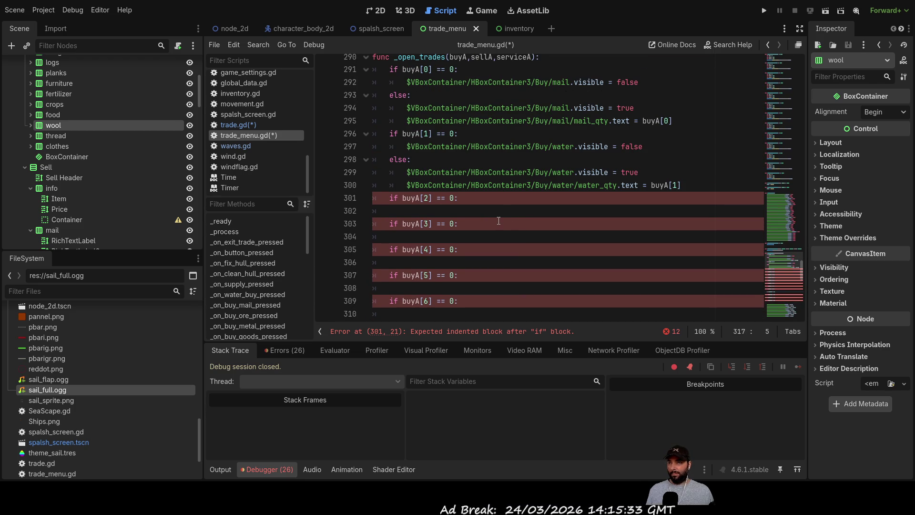
{"action": "scroll", "coordinate": [543, 200], "scroll_direction": "down", "scroll_amount": 8}
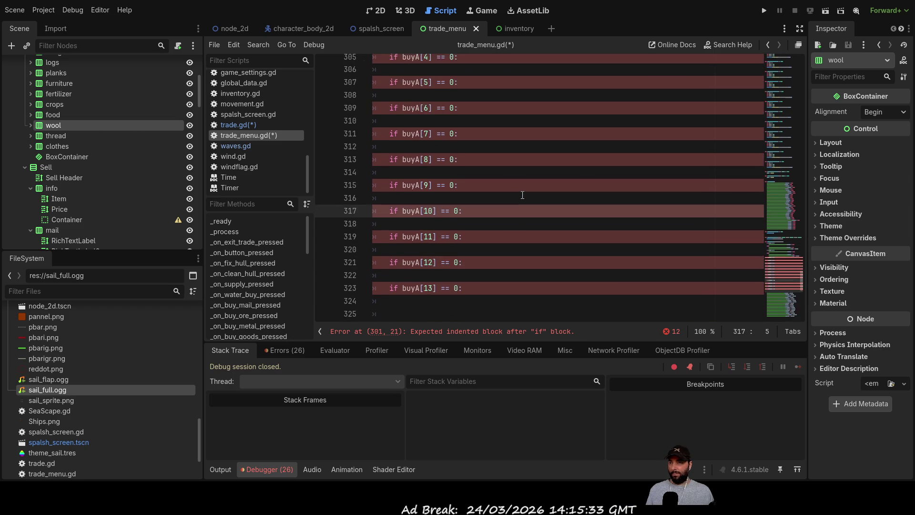
Select the ore visibility line 326 for reuse.
{"action": "left_click_drag", "start_coordinate": [624, 211], "coordinate": [454, 208]}
{"action": "left_click_drag", "start_coordinate": [396, 209], "coordinate": [393, 210]}
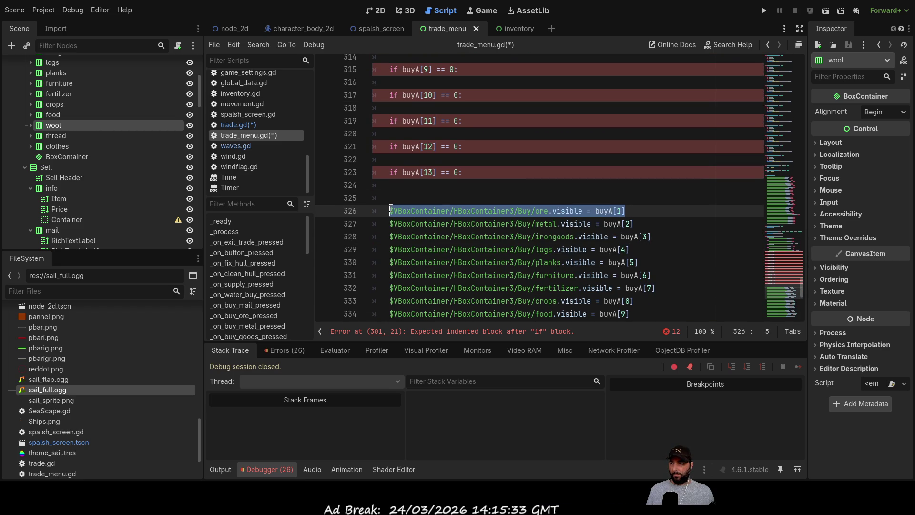
{"action": "scroll", "coordinate": [432, 184], "scroll_direction": "up", "scroll_amount": 6}
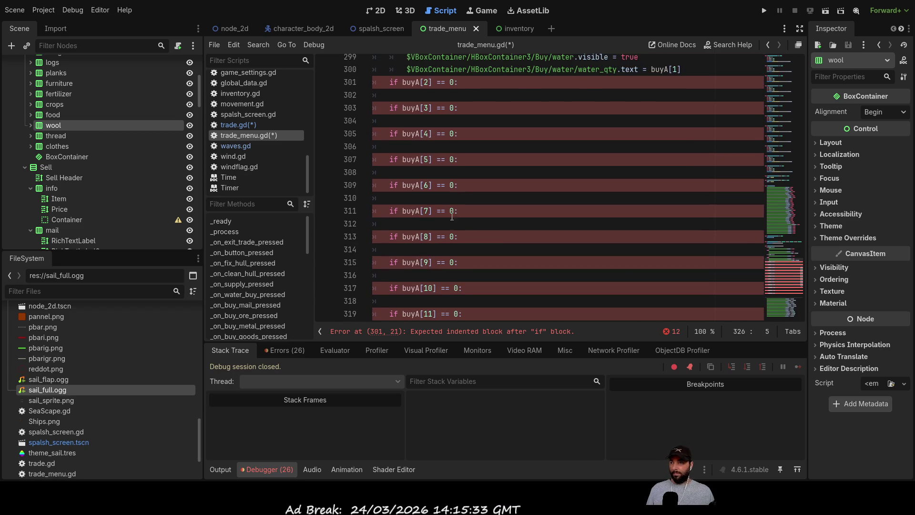
Under the buyA[2] check, add ore.visible = false, then an else: branch with ore.visible = true.
{"action": "left_click", "coordinate": [417, 134]}
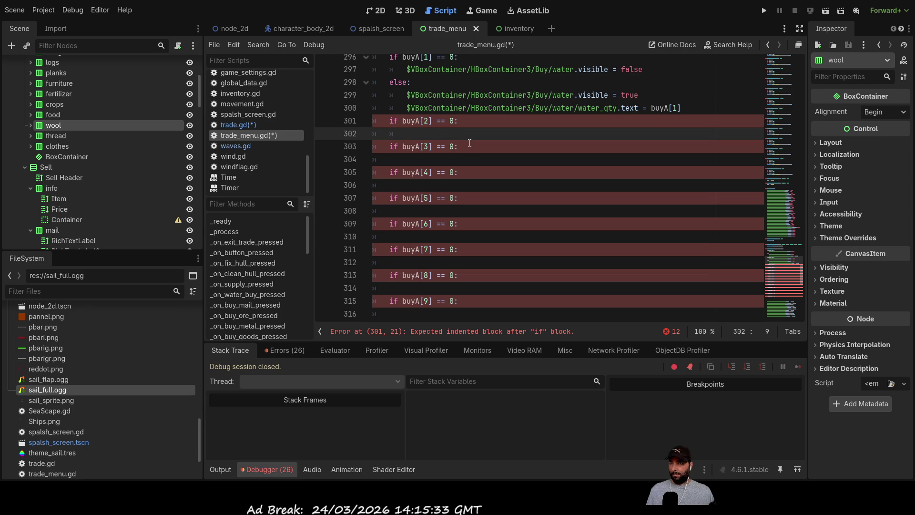
{"action": "type", "text": "$VBoxContainer/HBoxContainer3/Buy/ore.visible = buyA[1]"}
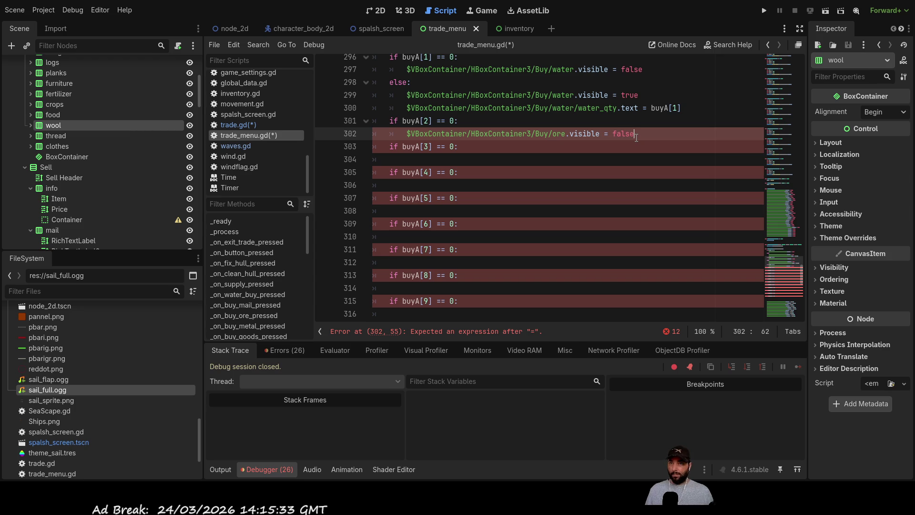
{"action": "key", "text": "Down"}
{"action": "key", "text": "Left"}
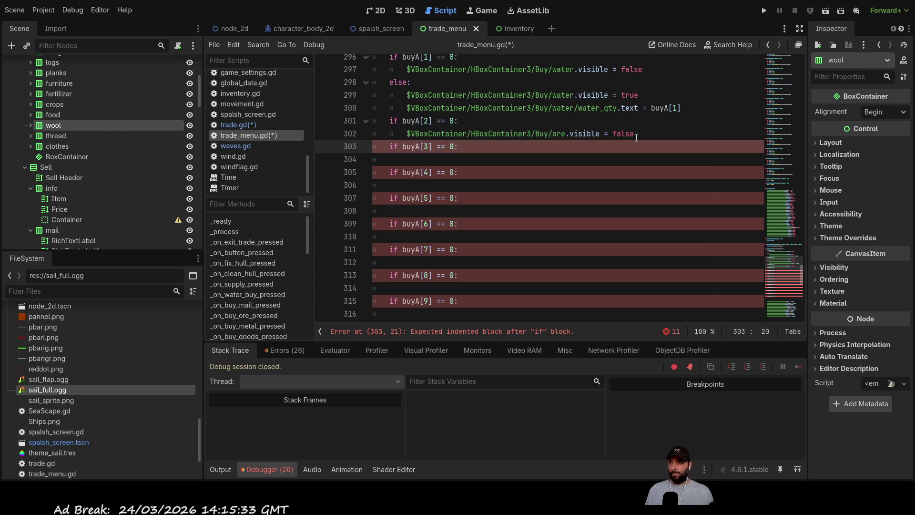
{"action": "key", "text": "ctrl+shift+Return"}
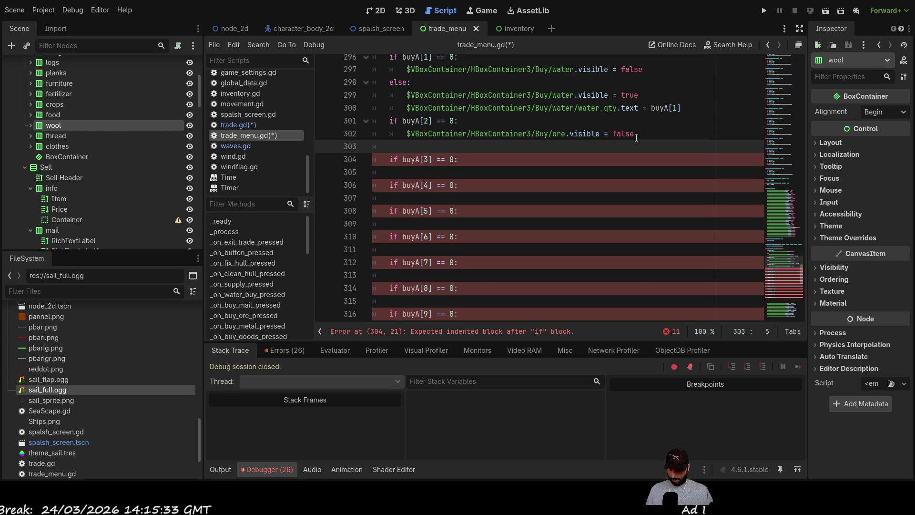
{"action": "type", "text": "else:"}
{"action": "key", "text": "Return"}
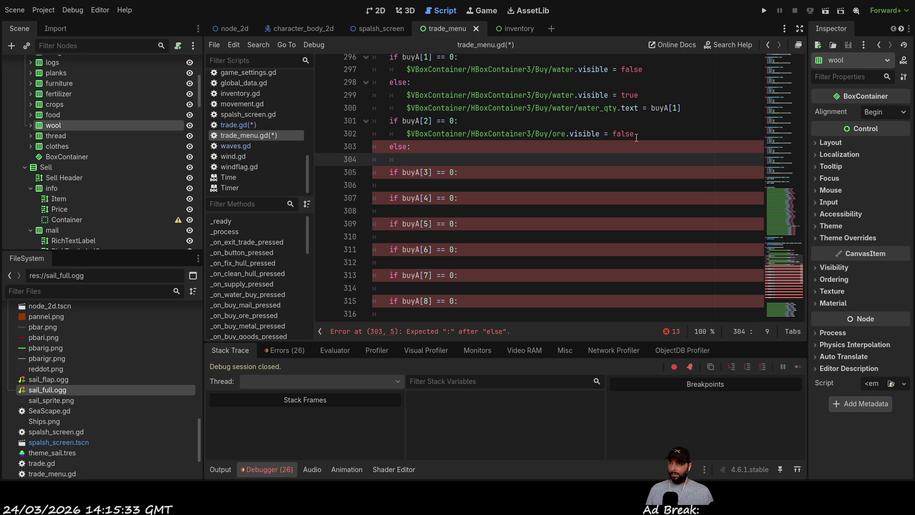
{"action": "key", "text": "Up"}
{"action": "key", "text": "Up"}
{"action": "key", "text": "shift+Right"}
{"action": "key", "text": "shift+Right"}
{"action": "key", "text": "shift+Right"}
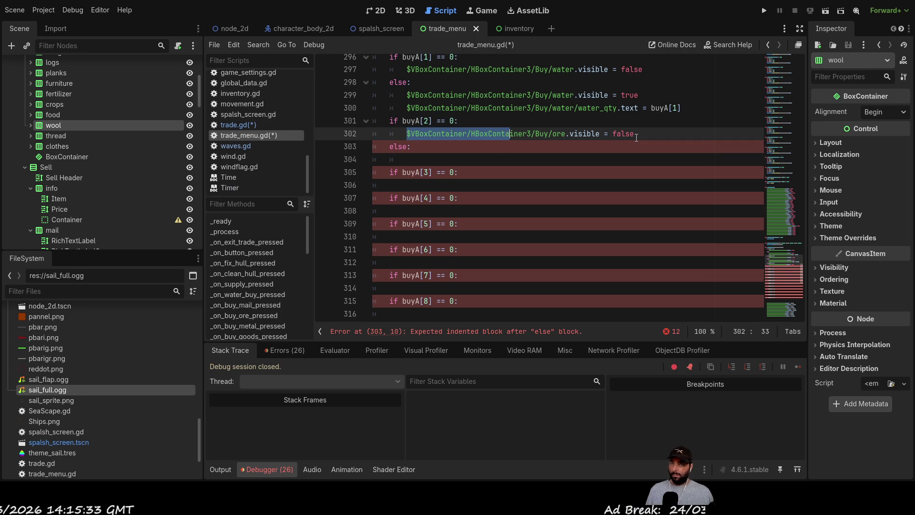
{"action": "key", "text": "shift+Right"}
{"action": "key", "text": "shift+Right"}
{"action": "key", "text": "shift+Right"}
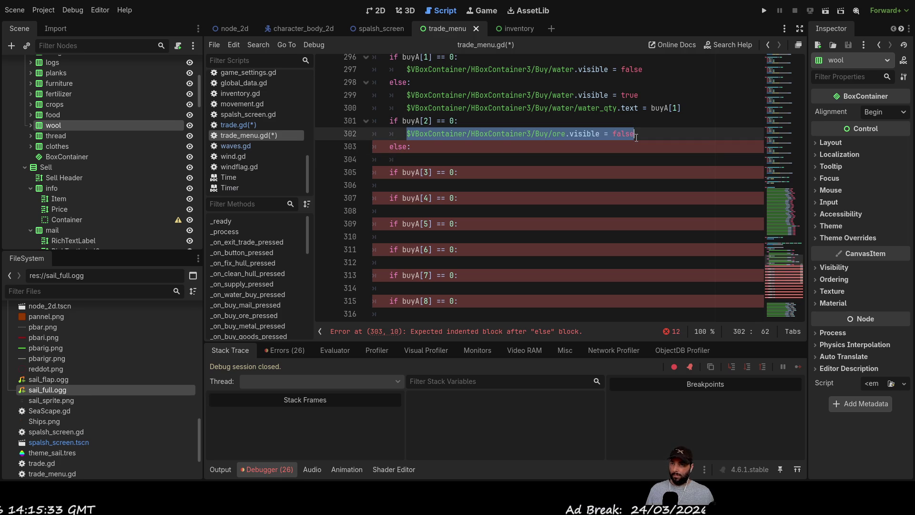
{"action": "key", "text": "Down"}
{"action": "key", "text": "Down"}
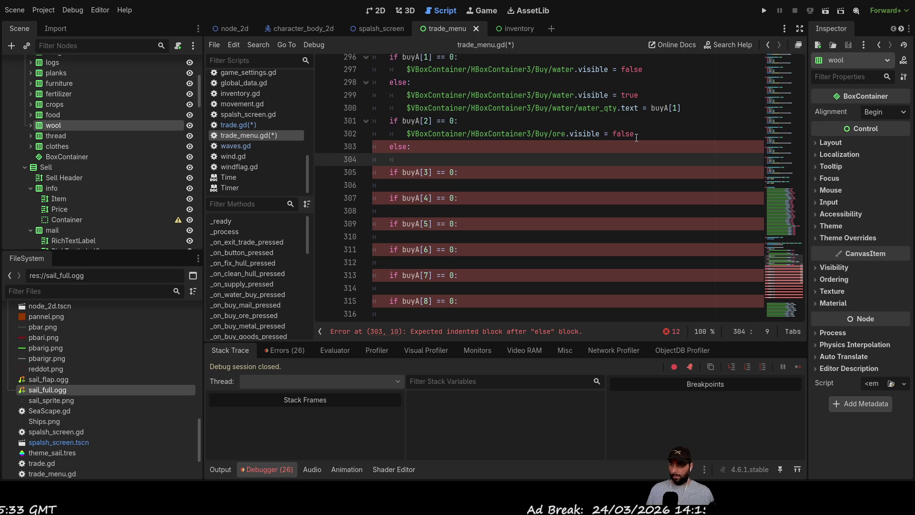
{"action": "type", "text": "$VBoxContainer/HBoxContainer3/Buy/ore.visible = false"}
{"action": "key", "text": "BackSpace"}
{"action": "key", "text": "BackSpace"}
{"action": "key", "text": "BackSpace"}
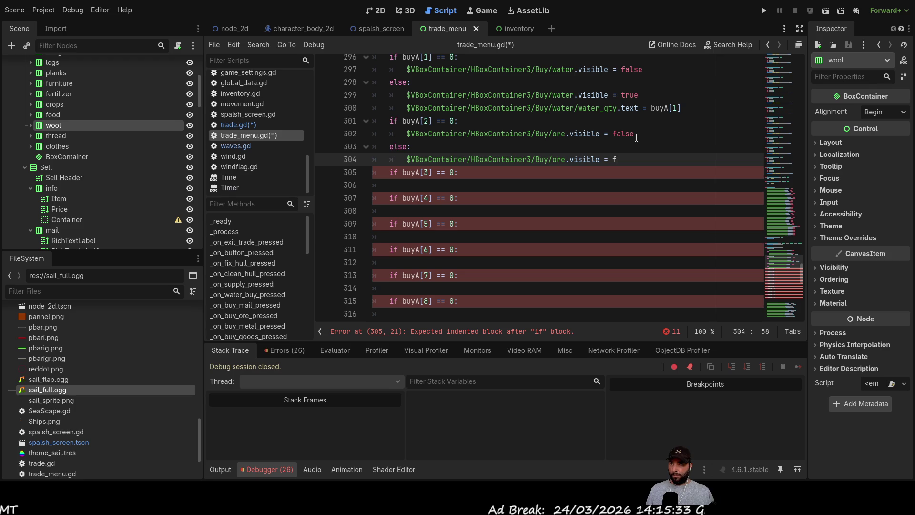
{"action": "type", "text": "true"}
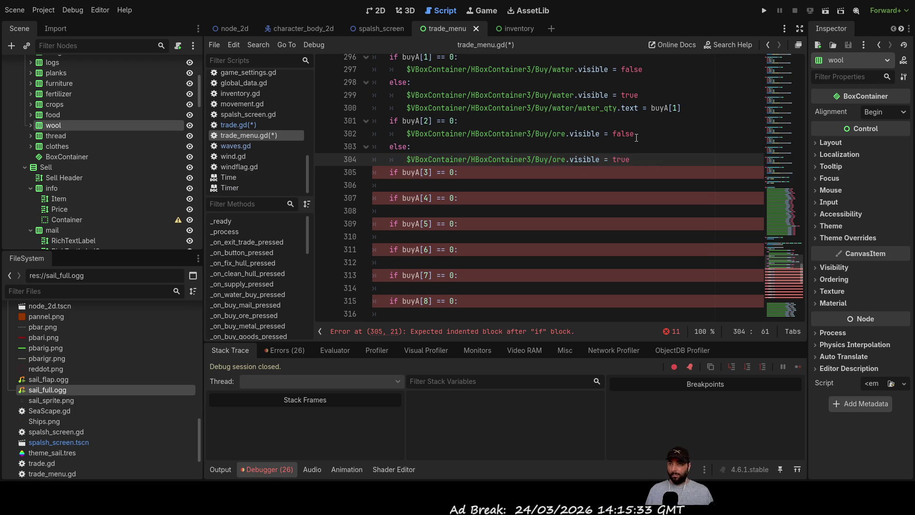
{"action": "key", "text": "Return"}
Drag the ore_qty node into line 305 and complete it as ore_qty.text = buyA[2].
{"action": "scroll", "coordinate": [51, 130], "scroll_direction": "up", "scroll_amount": 3}
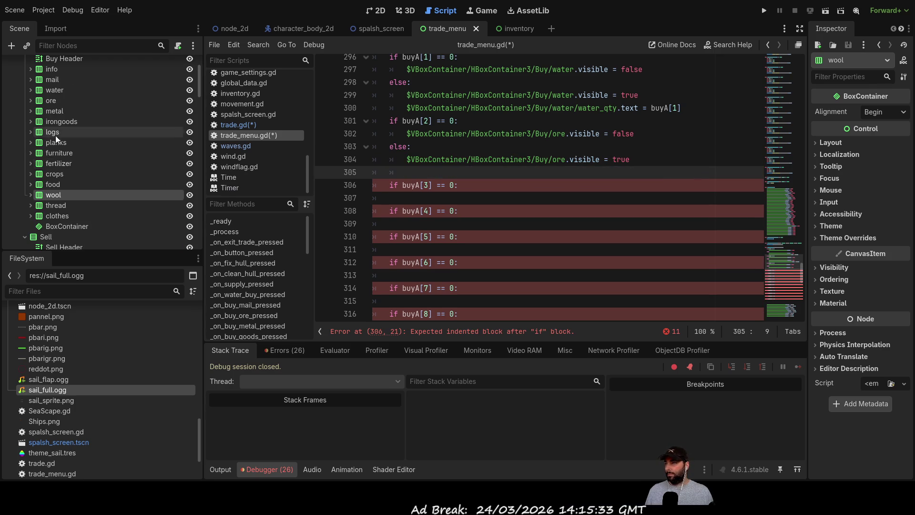
{"action": "left_click", "coordinate": [31, 99]}
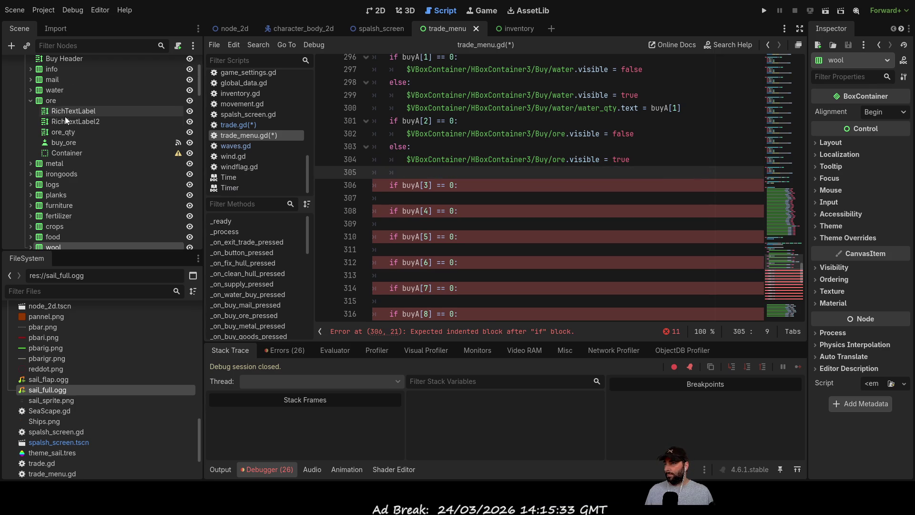
{"action": "mouse_move", "coordinate": [62, 131]}
{"action": "left_mouse_down"}
{"action": "mouse_move", "coordinate": [419, 167]}
{"action": "mouse_move", "coordinate": [410, 172]}
{"action": "left_mouse_up"}
{"action": "type", "text": ".t"}
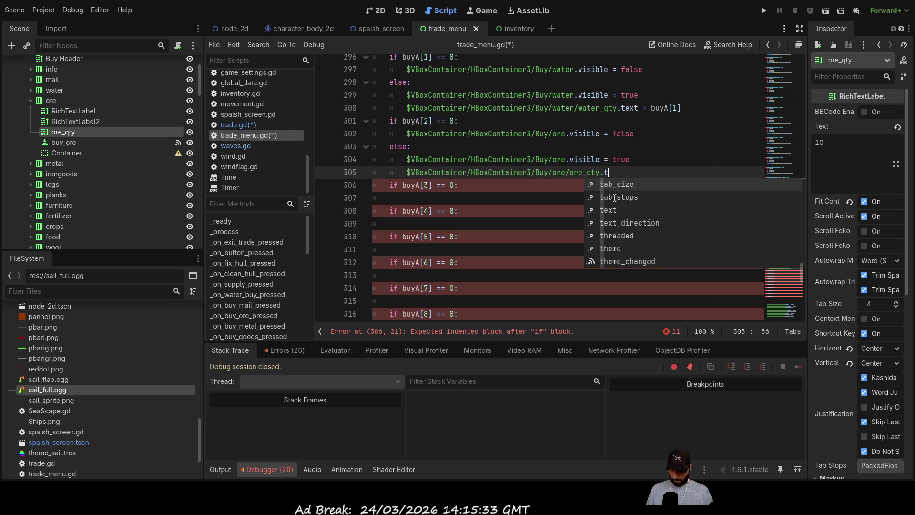
{"action": "type", "text": "ext ="}
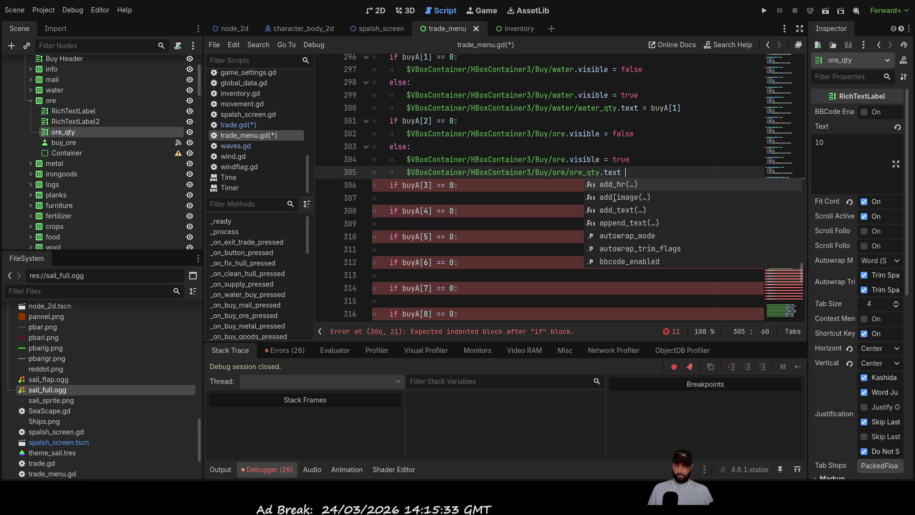
{"action": "double_click", "coordinate": [412, 122]}
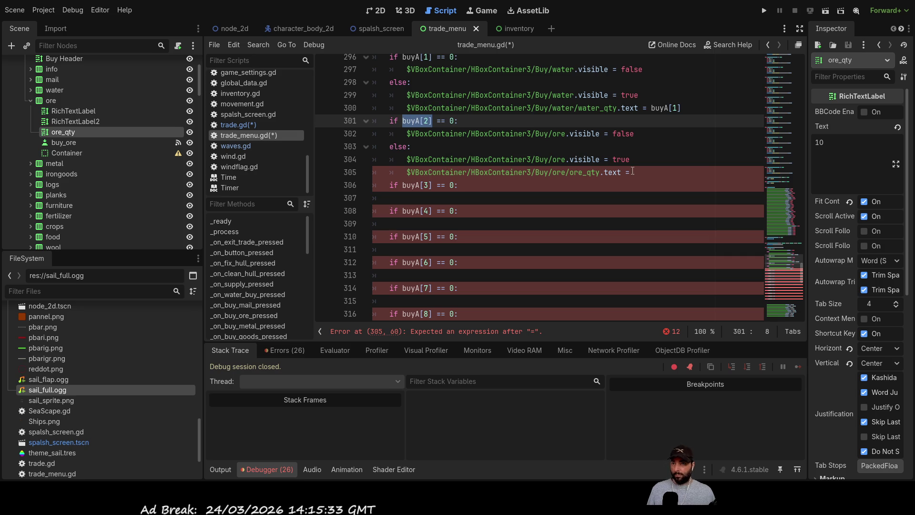
{"action": "left_click", "coordinate": [659, 172]}
{"action": "type", "text": "buyA[2]"}
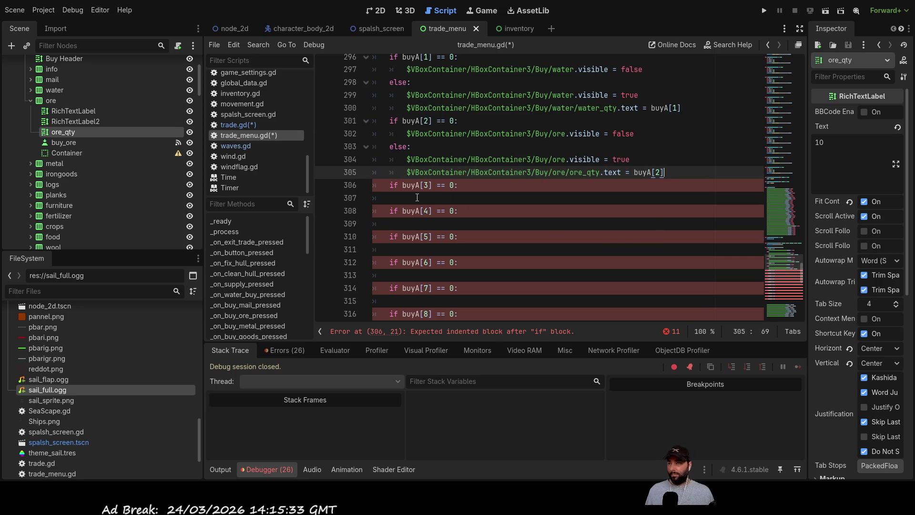
{"action": "left_click", "coordinate": [417, 197]}
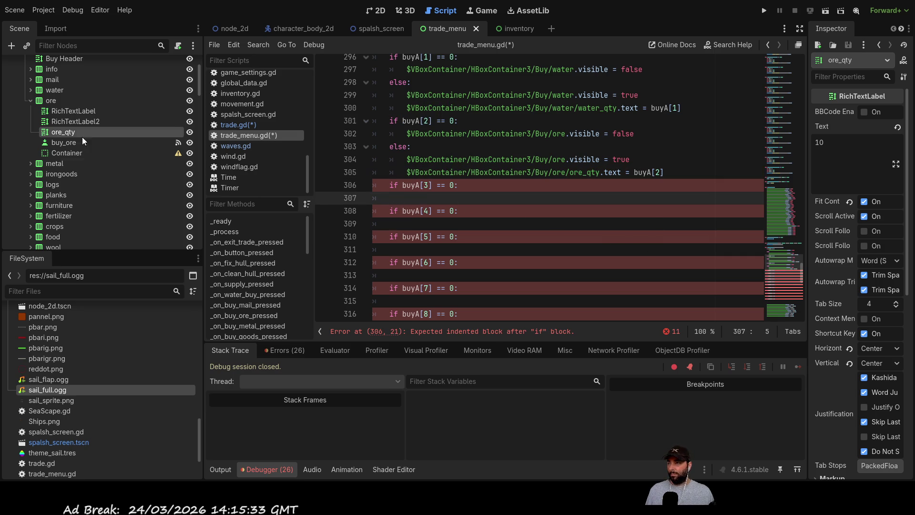
{"action": "left_click", "coordinate": [30, 101]}
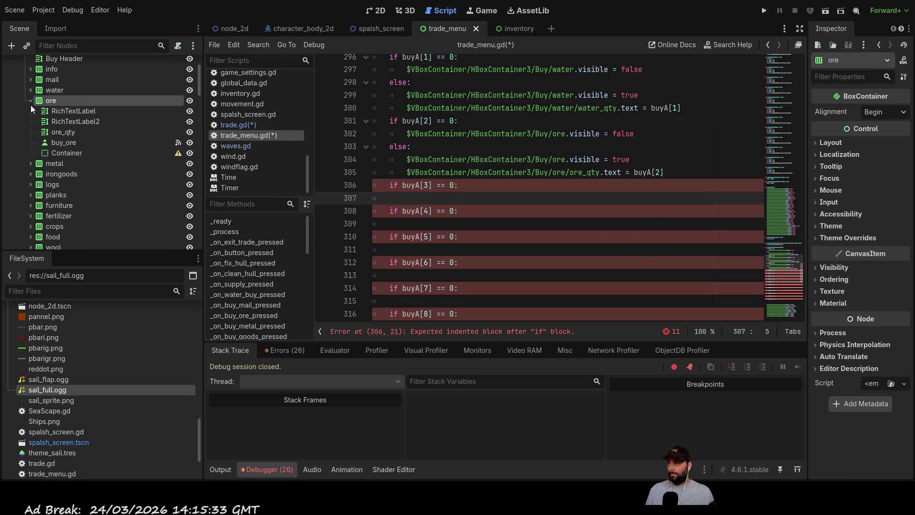
Paste metal.visible = false under the buyA[3] check and add an else: line.
{"action": "left_click", "coordinate": [30, 111]}
{"action": "scroll", "coordinate": [501, 218], "scroll_direction": "down", "scroll_amount": 7}
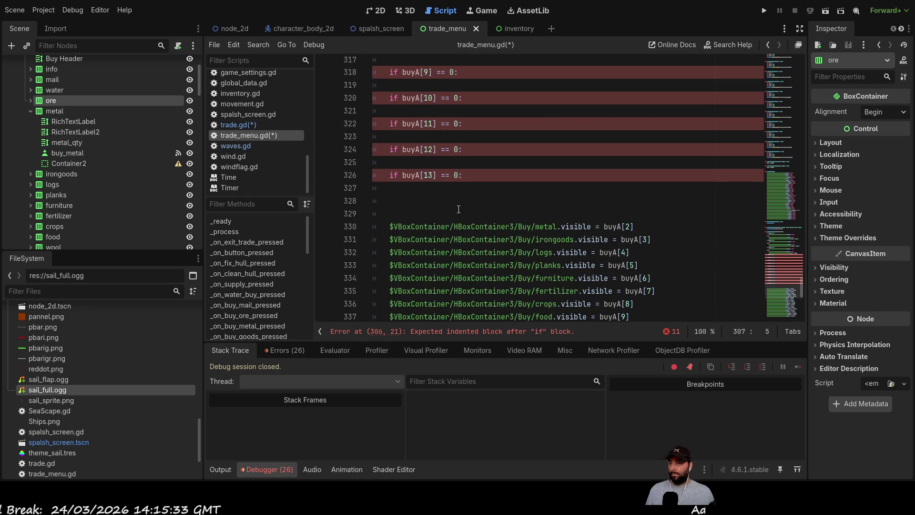
{"action": "triple_click", "coordinate": [429, 224]}
{"action": "key", "text": "ctrl+c"}
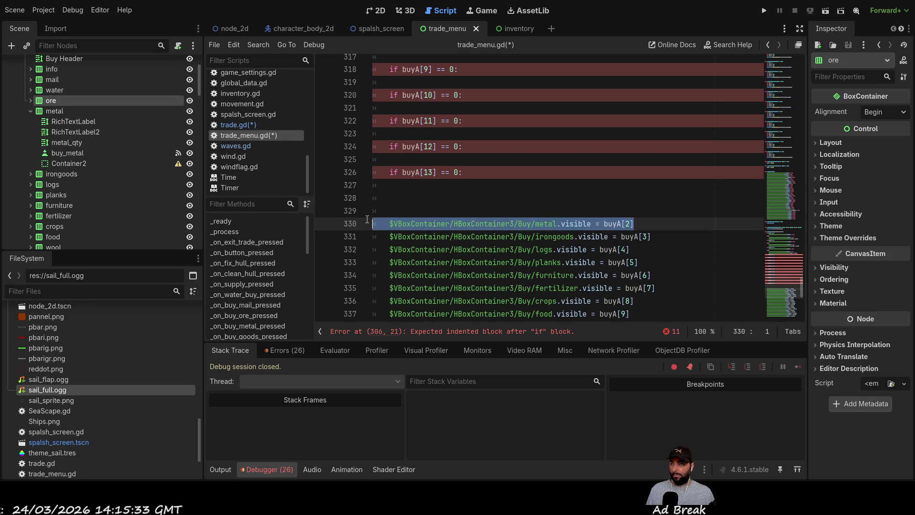
{"action": "scroll", "coordinate": [415, 200], "scroll_direction": "up", "scroll_amount": 6}
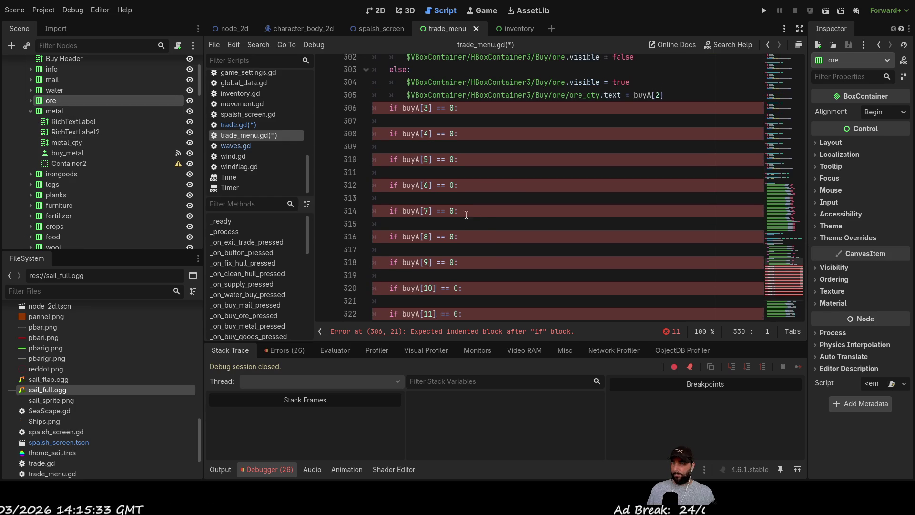
{"action": "left_click", "coordinate": [400, 160]}
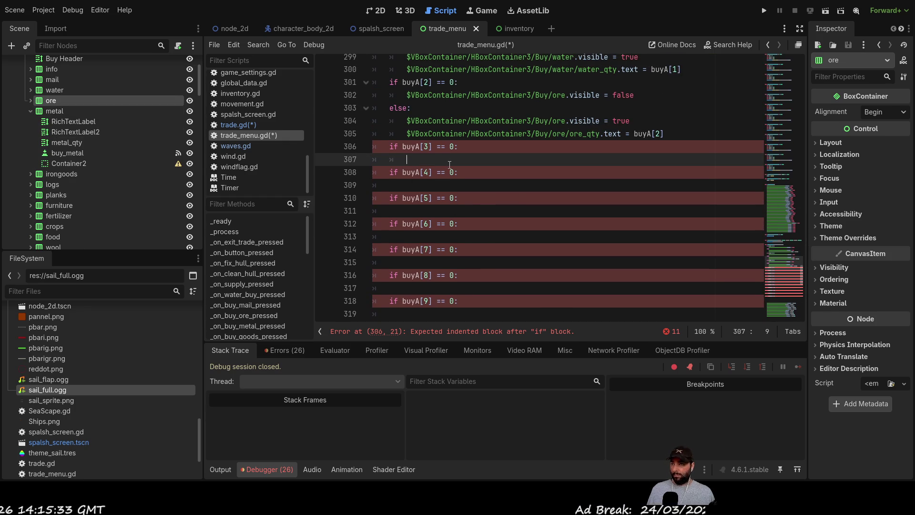
{"action": "key", "text": "ctrl+v"}
{"action": "key", "text": "BackSpace"}
{"action": "key", "text": "BackSpace"}
{"action": "key", "text": "BackSpace"}
{"action": "key", "text": "BackSpace"}
{"action": "type", "text": "false"}
{"action": "key", "text": "Return"}
{"action": "key", "text": "BackSpace"}
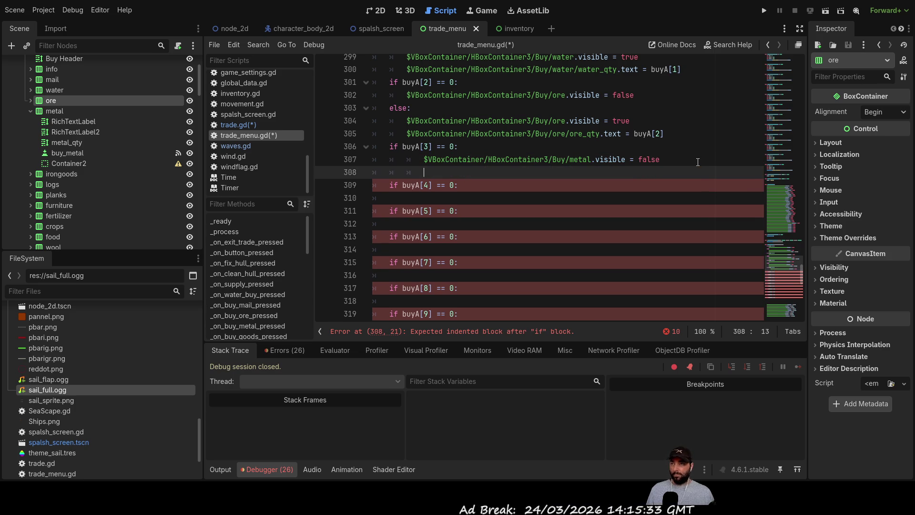
{"action": "type", "text": "else:"}
{"action": "key", "text": "Return"}
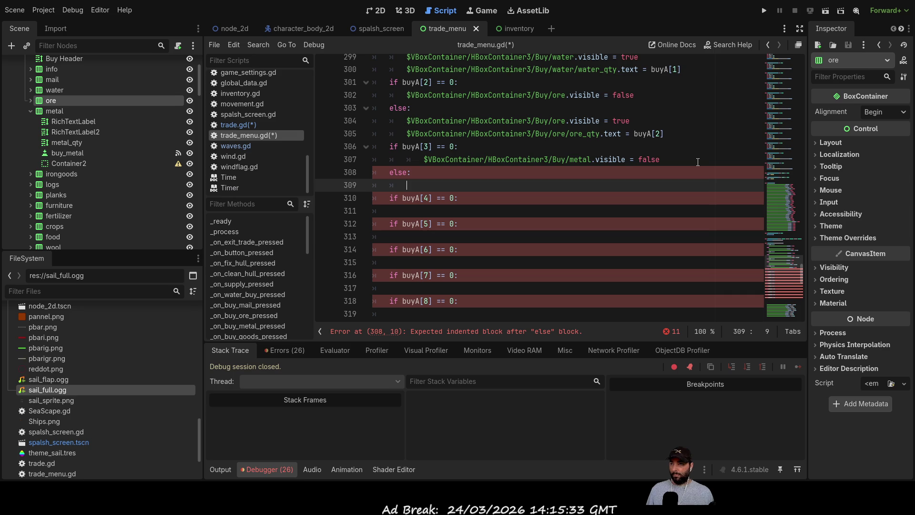
Copy the metal line into the else body as metal.visible = true, fixing the hide line's indentation.
{"action": "left_click", "coordinate": [654, 157]}
{"action": "key", "text": "shift+Home"}
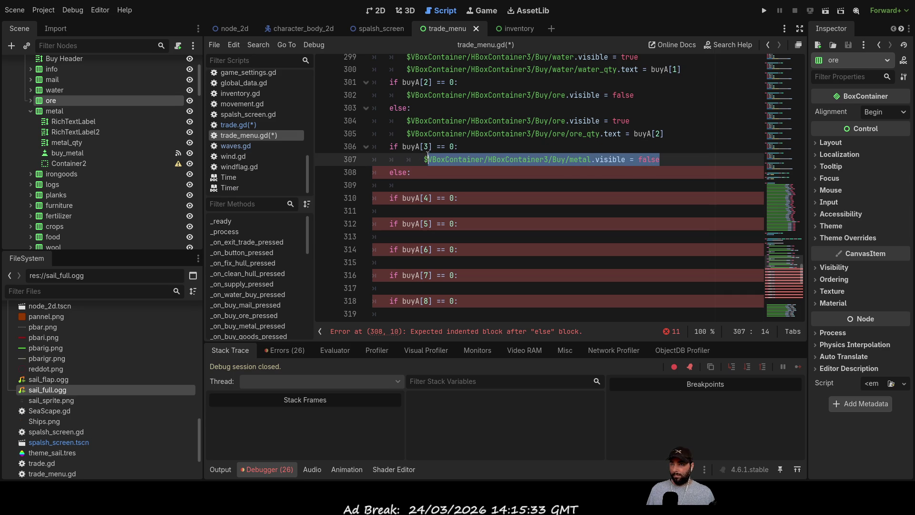
{"action": "key", "text": "ctrl+c"}
{"action": "key", "text": "Down"}
{"action": "key", "text": "Down"}
{"action": "key", "text": "ctrl+v"}
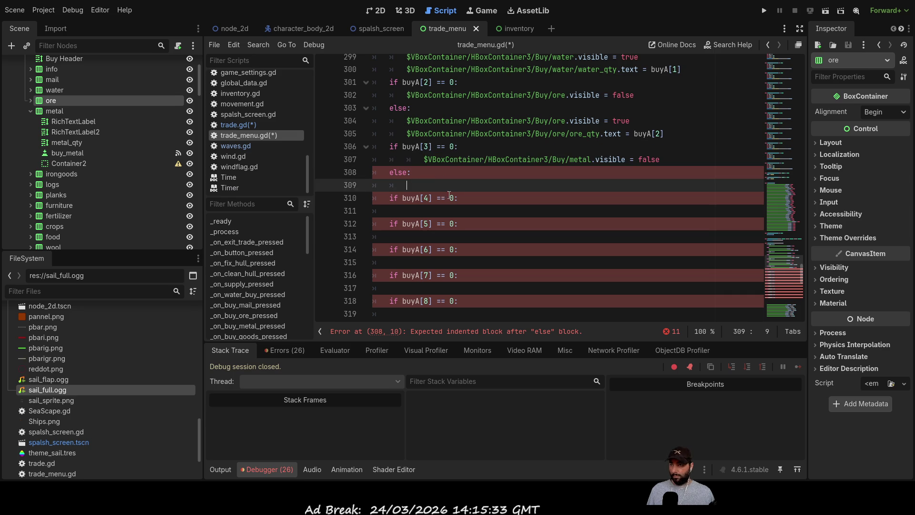
{"action": "key", "text": "Up"}
{"action": "key", "text": "Up"}
{"action": "key", "text": "Left"}
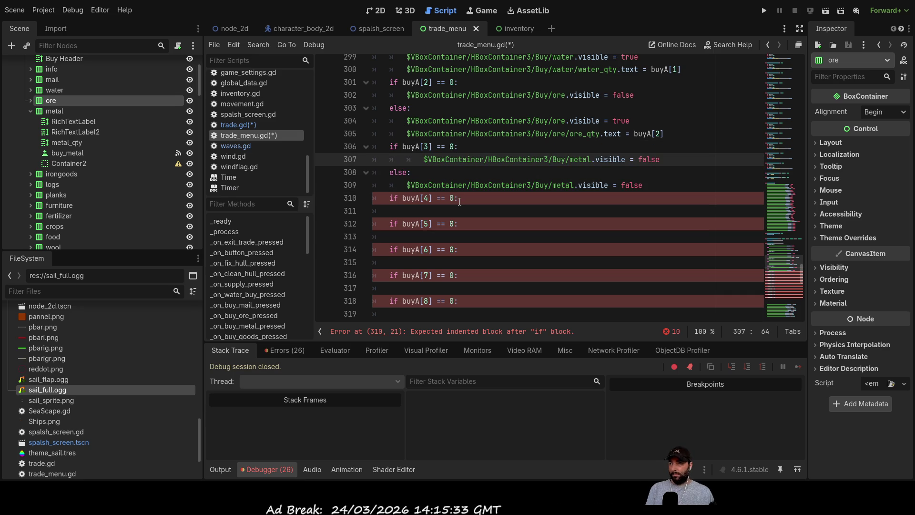
{"action": "key", "text": "Home"}
{"action": "key", "text": "Right"}
{"action": "key", "text": "Right"}
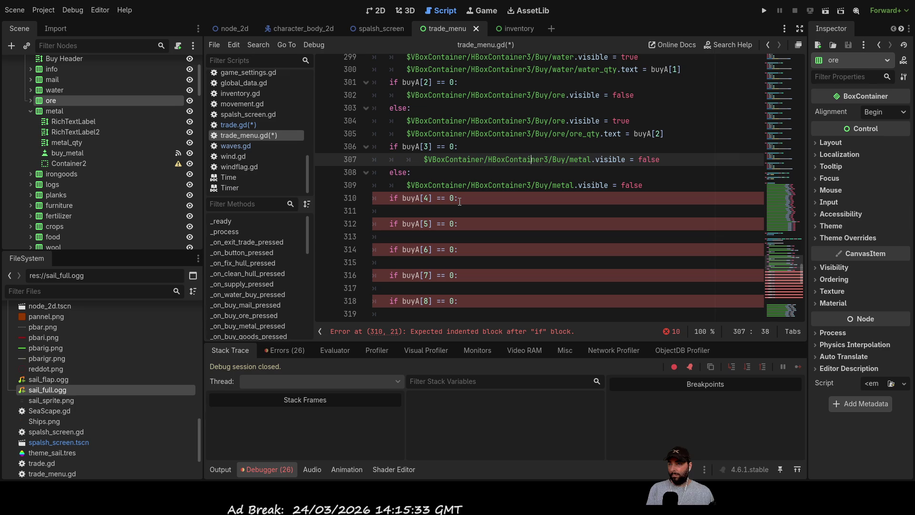
{"action": "key", "text": "Home"}
{"action": "key", "text": "BackSpace"}
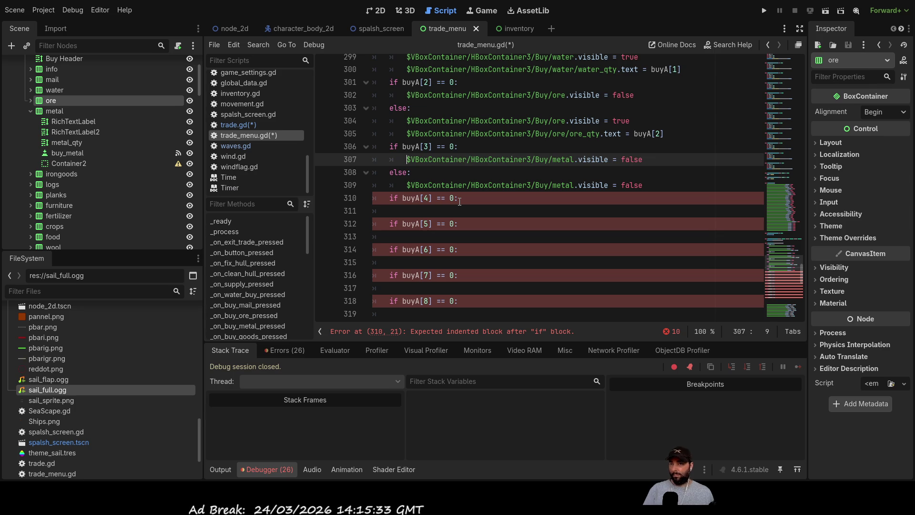
{"action": "double_click", "coordinate": [635, 185]}
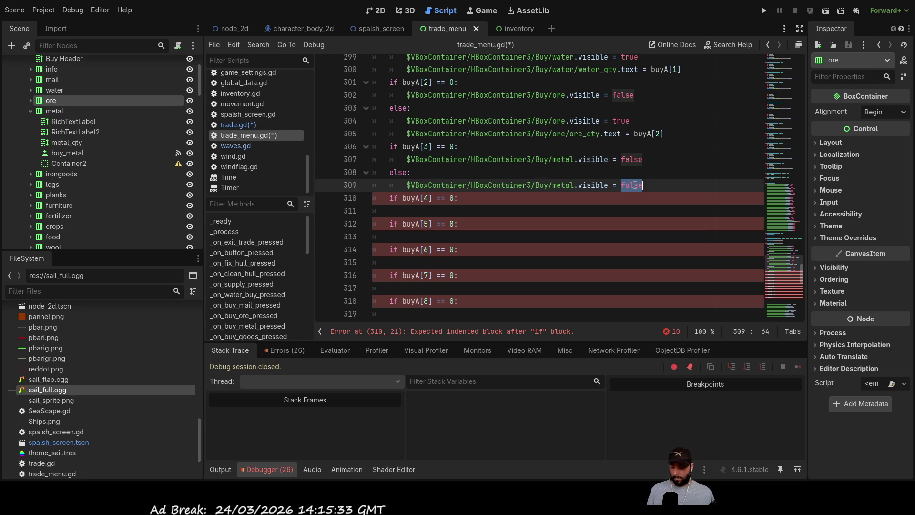
{"action": "type", "text": "true"}
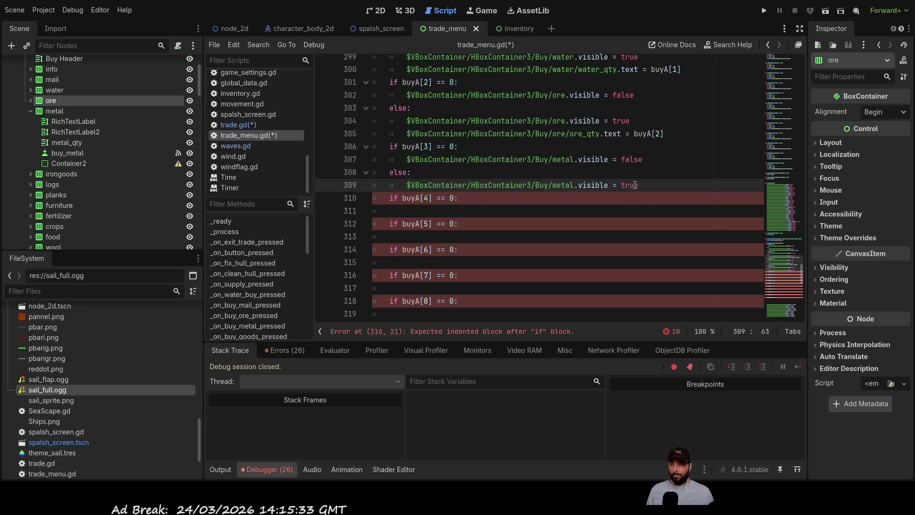
{"action": "key", "text": "Return"}
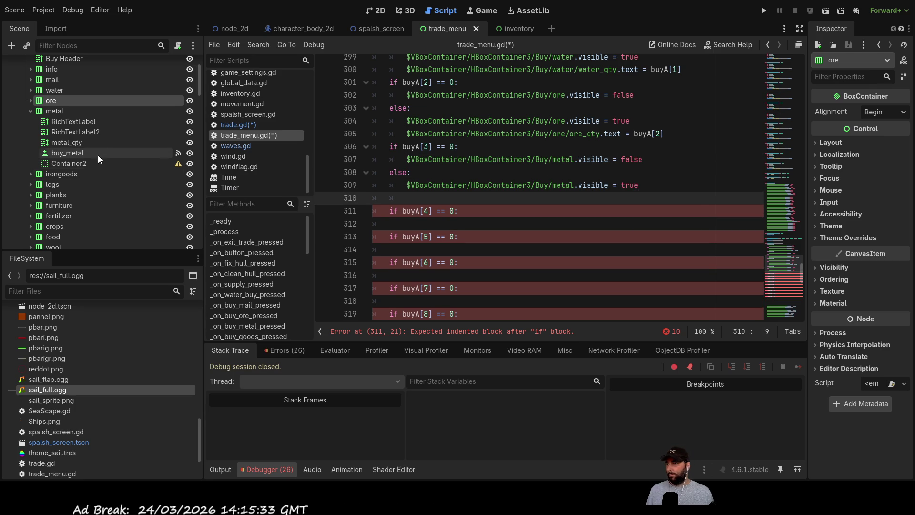
Drag metal_qty into line 310 and make it metal_qty.text = buyA[3].
{"action": "left_click", "coordinate": [64, 143]}
{"action": "left_click_drag", "start_coordinate": [64, 142], "coordinate": [419, 197]}
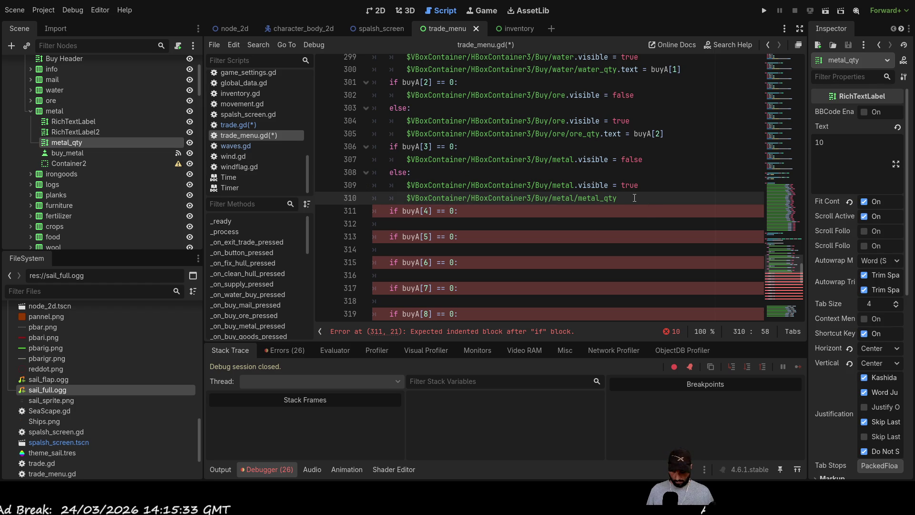
{"action": "type", "text": ".text"}
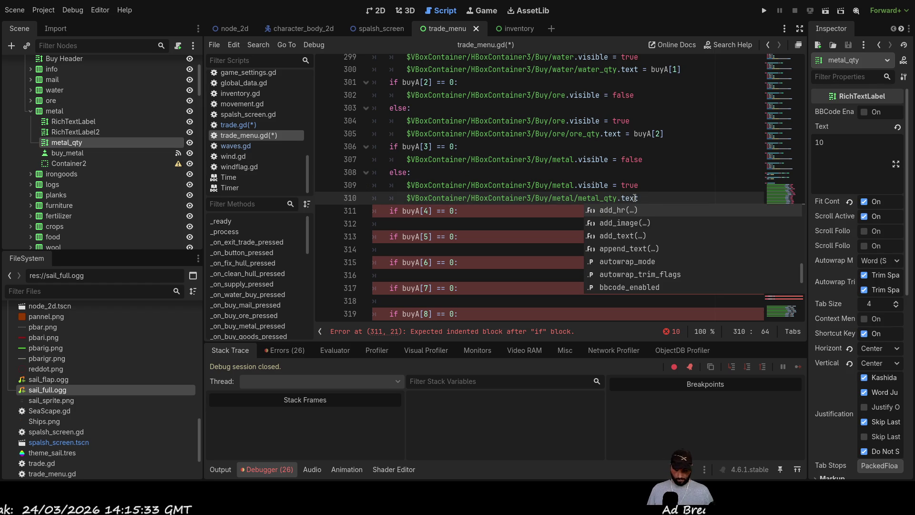
{"action": "type", "text": " ="}
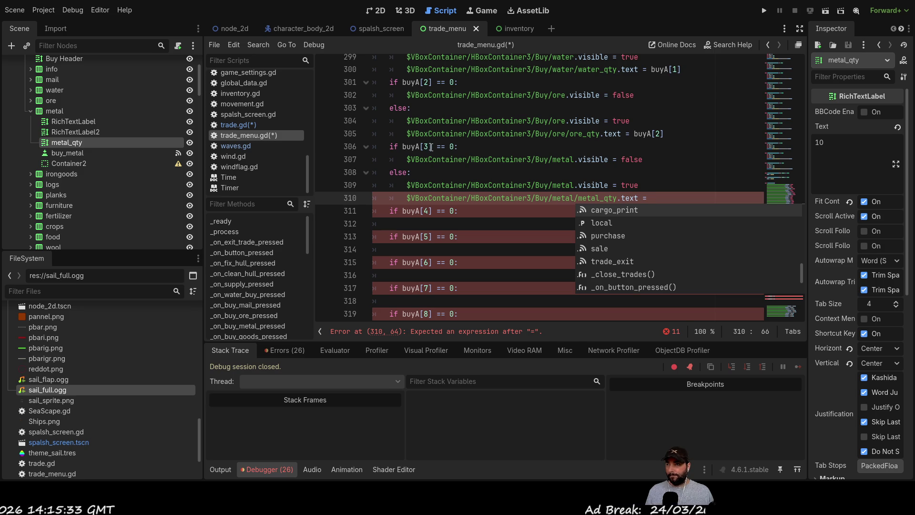
{"action": "left_click_drag", "start_coordinate": [431, 146], "coordinate": [403, 147]}
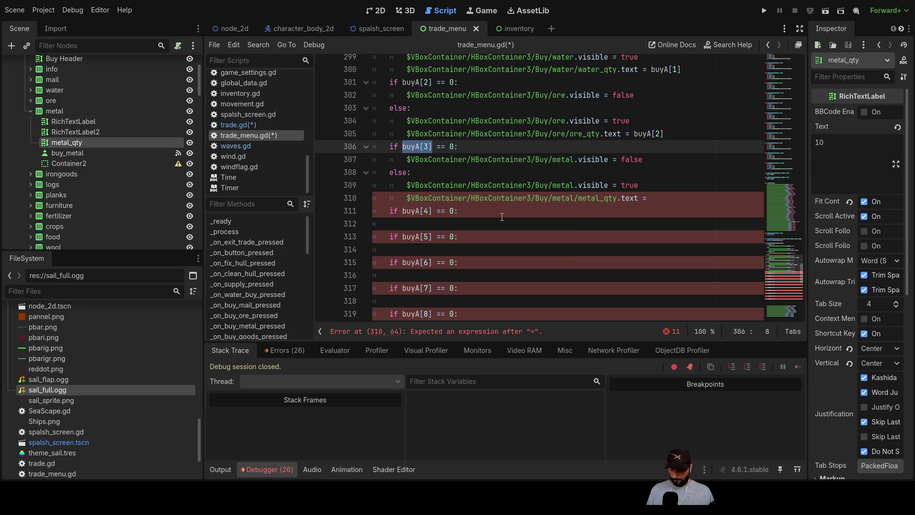
{"action": "left_click", "coordinate": [653, 200]}
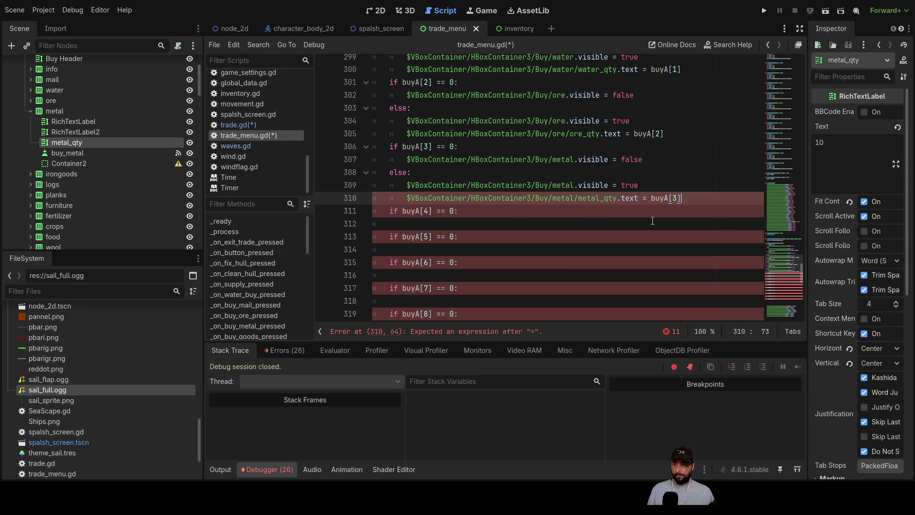
{"action": "left_click", "coordinate": [459, 223]}
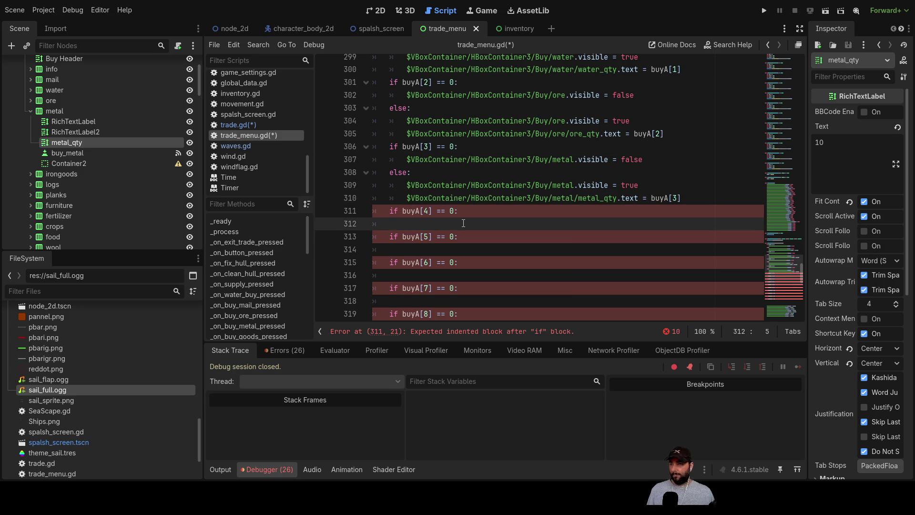
{"action": "scroll", "coordinate": [455, 210], "scroll_direction": "down", "scroll_amount": 6}
Move the irongoods visibility line under the buyA[4] check and add an else: line.
{"action": "left_click_drag", "start_coordinate": [680, 279], "coordinate": [412, 276]}
{"action": "key", "text": "ctrl+x"}
{"action": "scroll", "coordinate": [465, 239], "scroll_direction": "up", "scroll_amount": 4}
{"action": "left_click", "coordinate": [418, 151]}
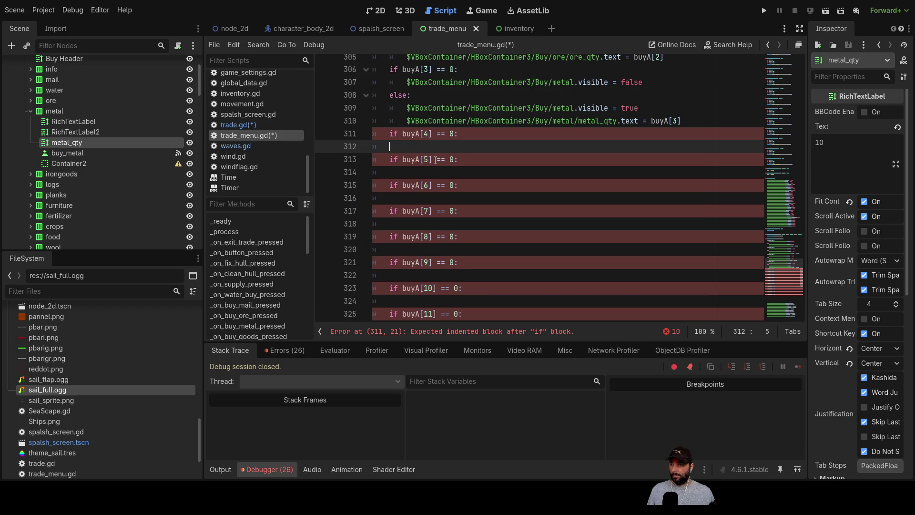
{"action": "key", "text": "ctrl+v"}
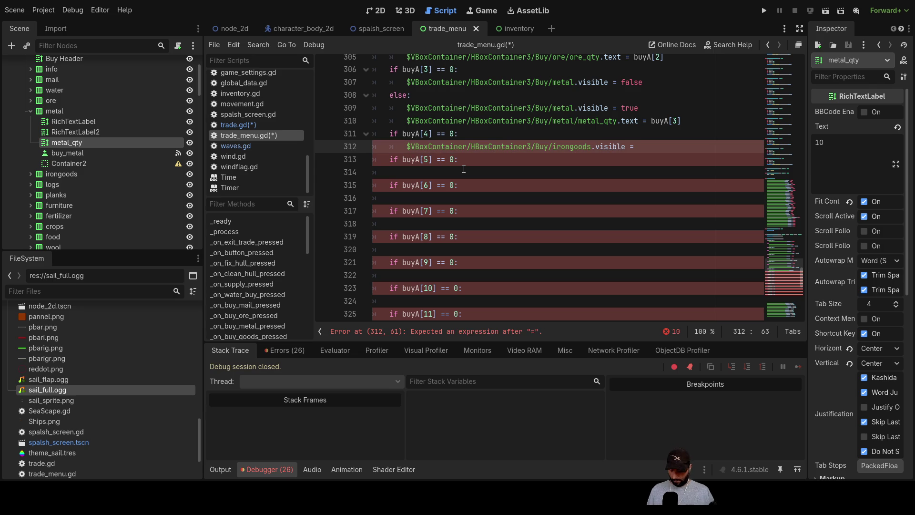
{"action": "type", "text": "false"}
{"action": "key", "text": "Return"}
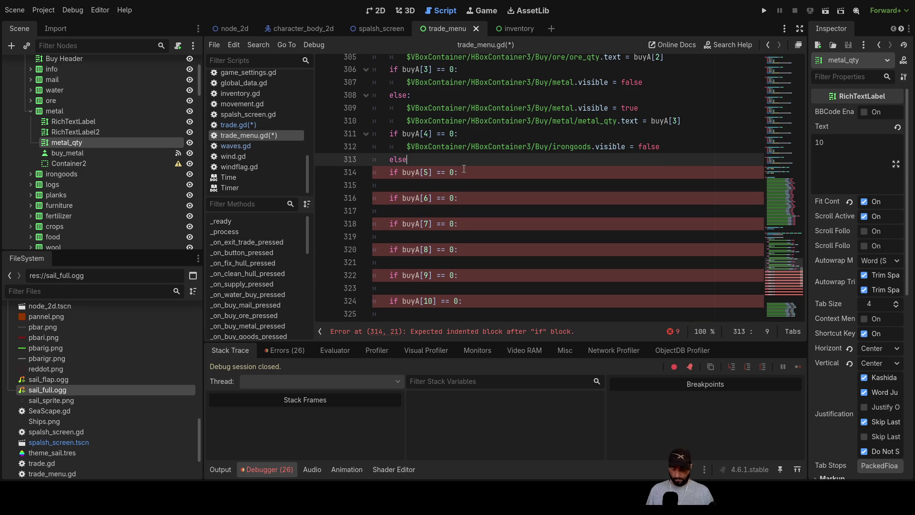
{"action": "type", "text": ":"}
{"action": "key", "text": "Return"}
Put irongoods.visible = true in the else body.
{"action": "left_click_drag", "start_coordinate": [660, 146], "coordinate": [406, 146]}
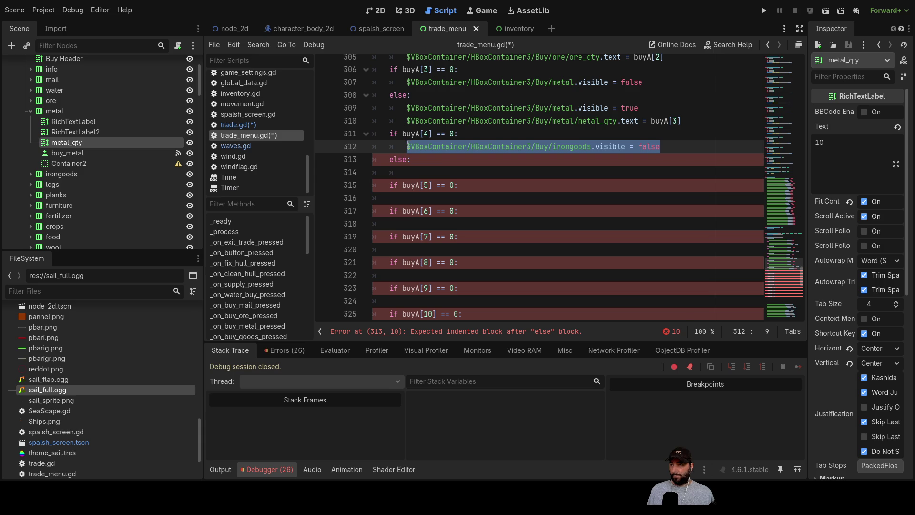
{"action": "left_click", "coordinate": [434, 172]}
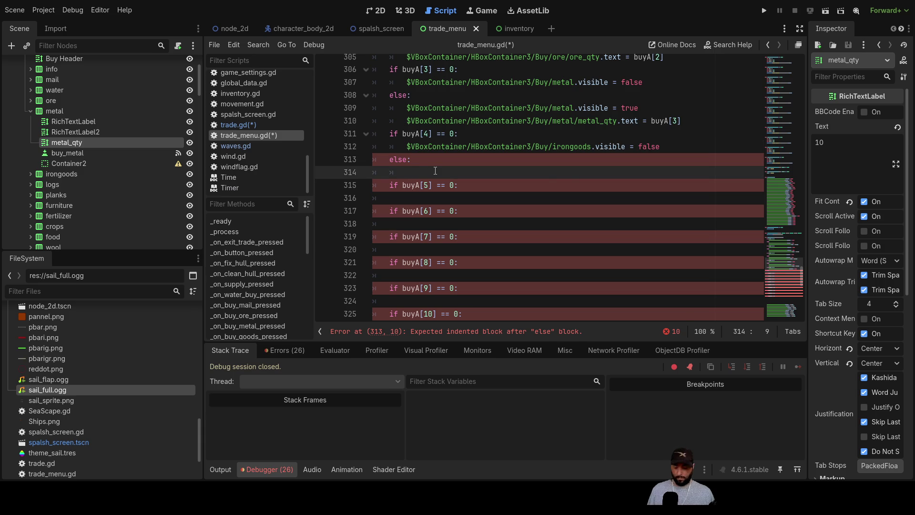
{"action": "key", "text": "ctrl+v"}
{"action": "type", "text": "tr"}
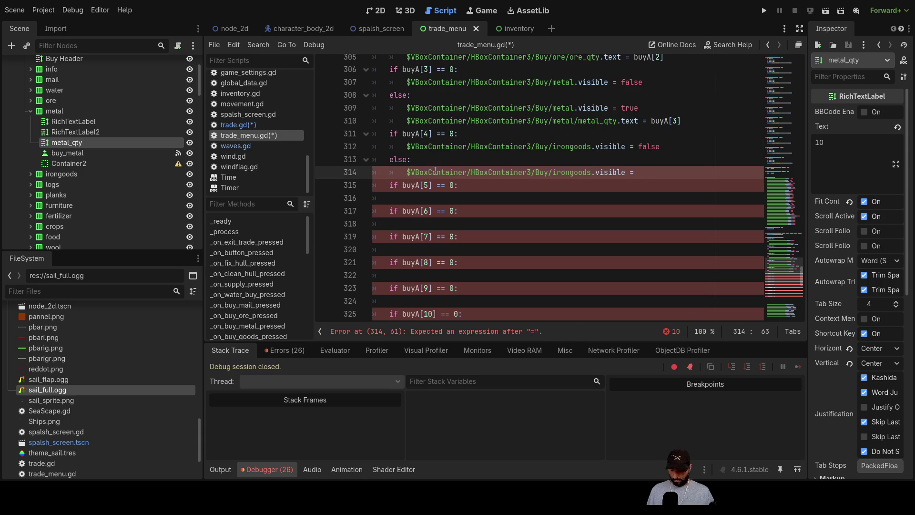
{"action": "key", "text": "Return"}
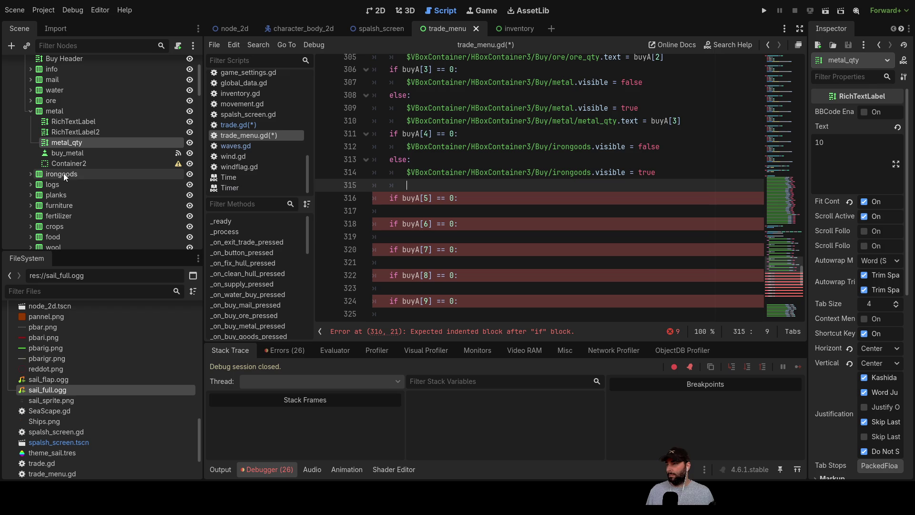
Drag iron_qty onto line 315 and make it iron_qty.text = buyA[4].
{"action": "left_click", "coordinate": [32, 174]}
{"action": "mouse_move", "coordinate": [68, 205]}
{"action": "left_mouse_down"}
{"action": "mouse_move", "coordinate": [335, 205]}
{"action": "mouse_move", "coordinate": [422, 185]}
{"action": "left_mouse_up"}
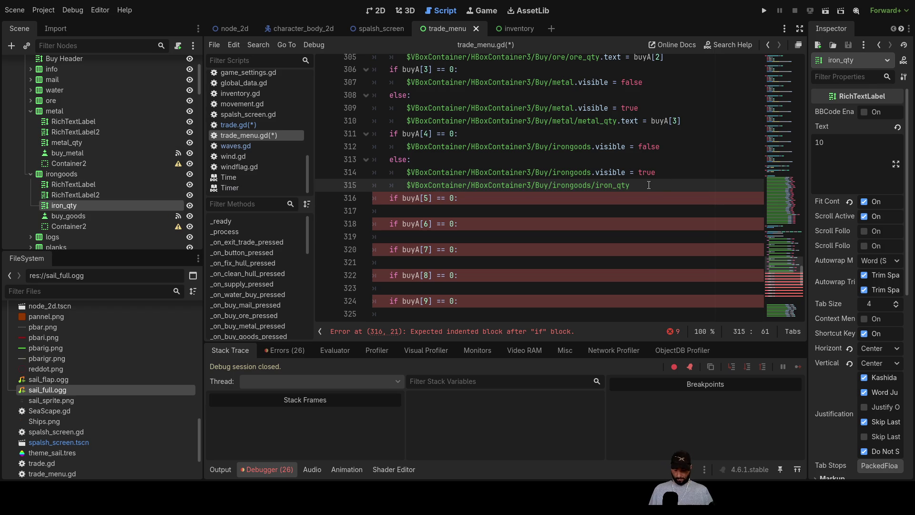
{"action": "type", "text": ".text ="}
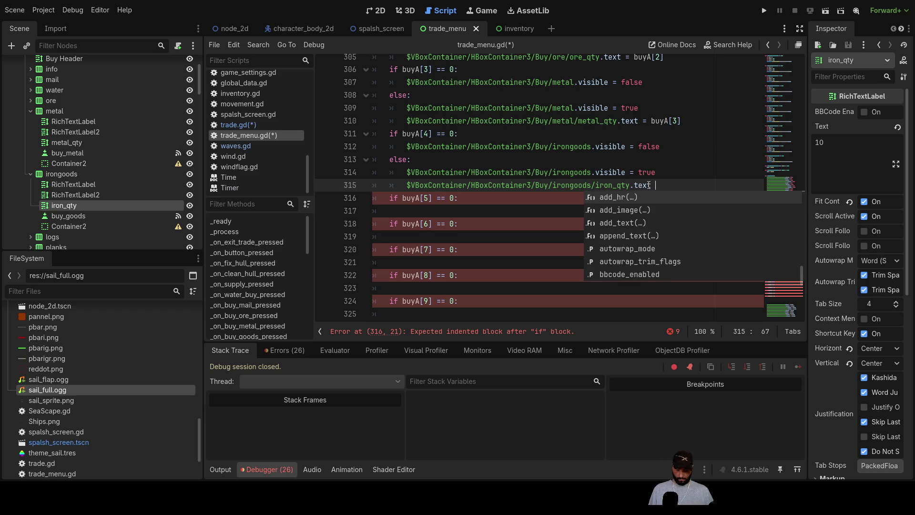
{"action": "double_click", "coordinate": [425, 134]}
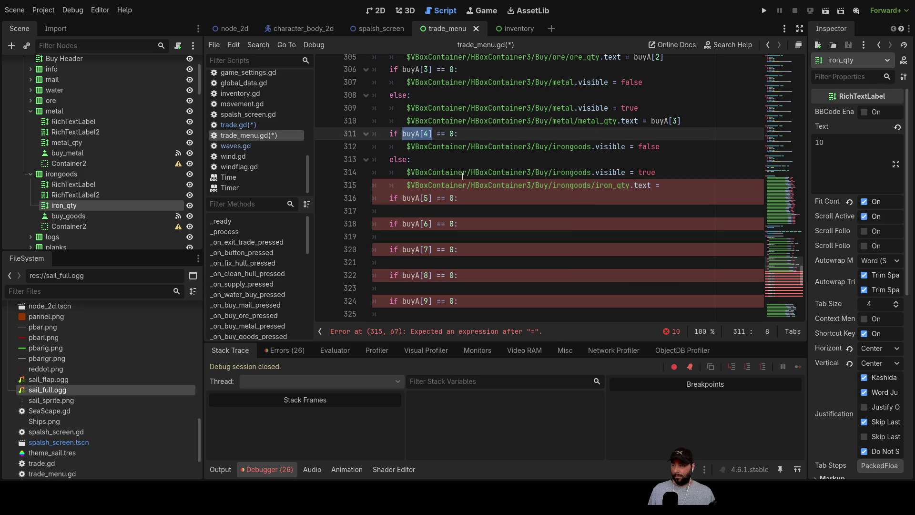
{"action": "left_click", "coordinate": [667, 185]}
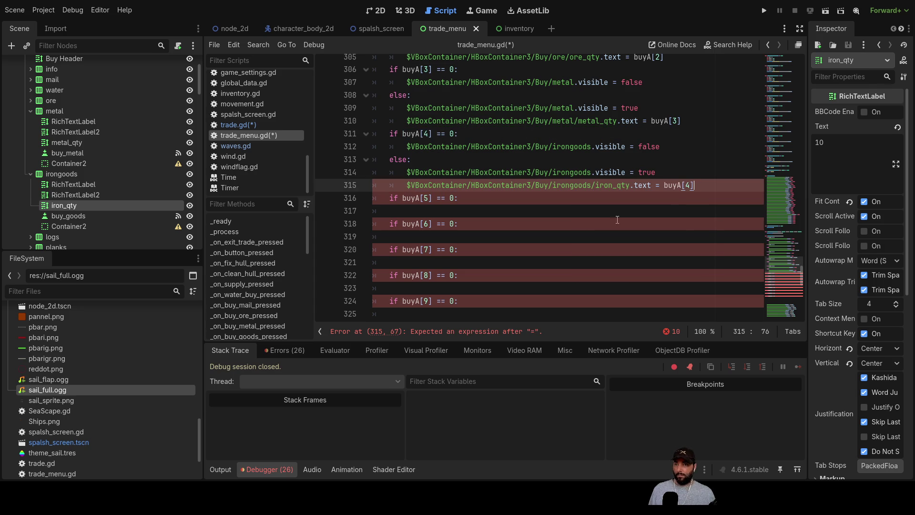
{"action": "left_click", "coordinate": [407, 206]}
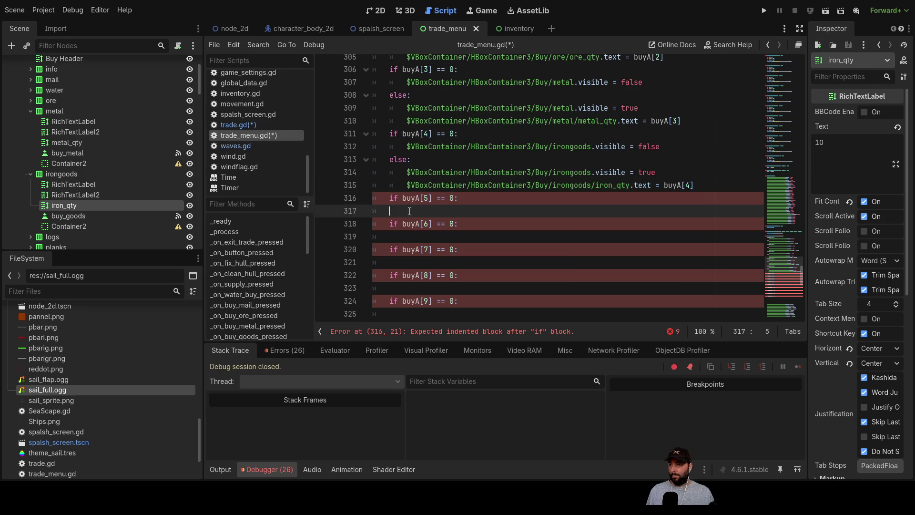
Move the logs visibility line into the buyA[5] block as the hide statement and add else:.
{"action": "scroll", "coordinate": [555, 198], "scroll_direction": "down", "scroll_amount": 8}
{"action": "left_click_drag", "start_coordinate": [641, 172], "coordinate": [380, 171]}
{"action": "scroll", "coordinate": [443, 203], "scroll_direction": "up", "scroll_amount": 8}
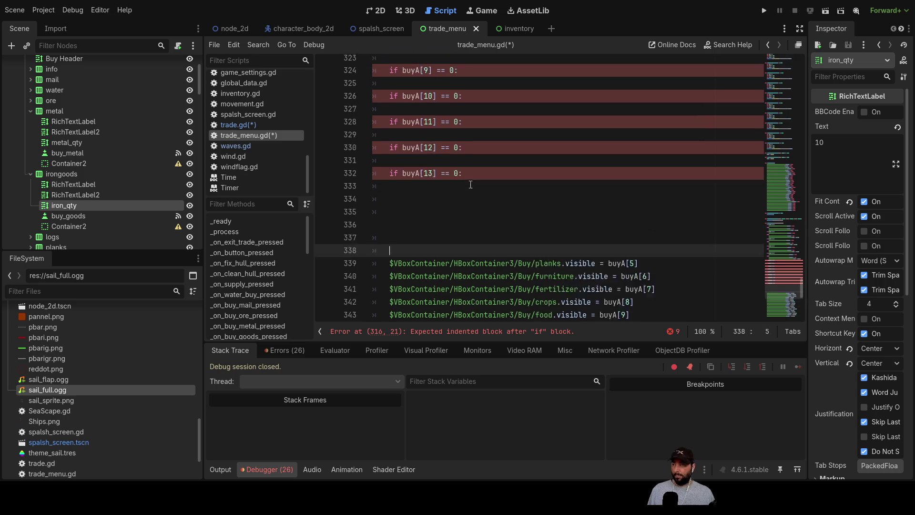
{"action": "left_click", "coordinate": [443, 211]}
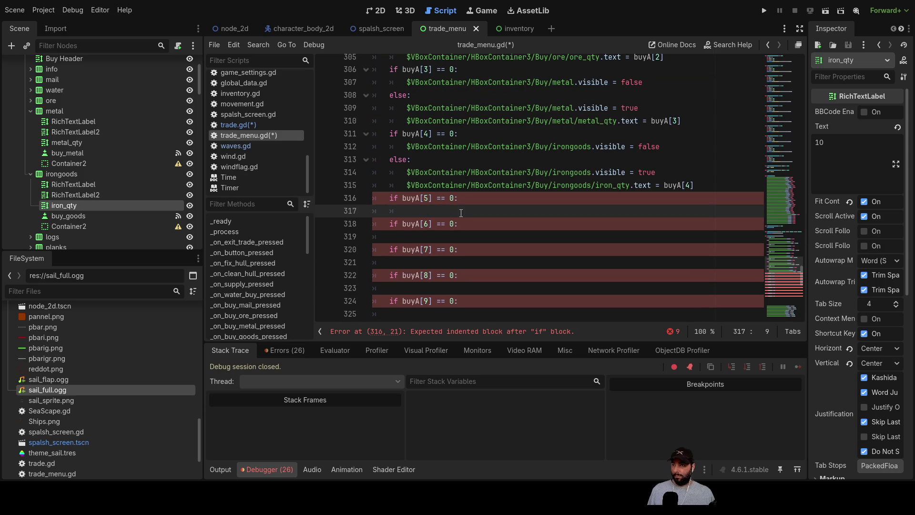
{"action": "key", "text": "ctrl+v"}
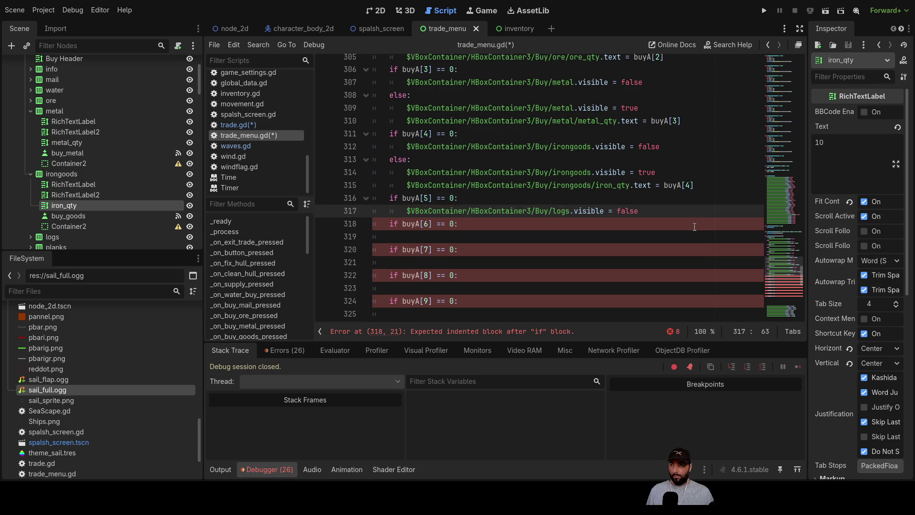
{"action": "key", "text": "Return"}
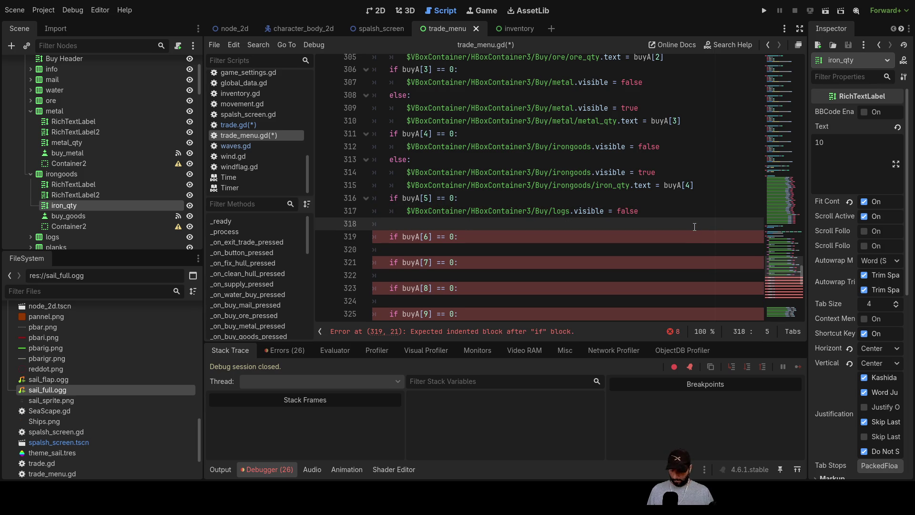
{"action": "type", "text": "else:"}
{"action": "key", "text": "Return"}
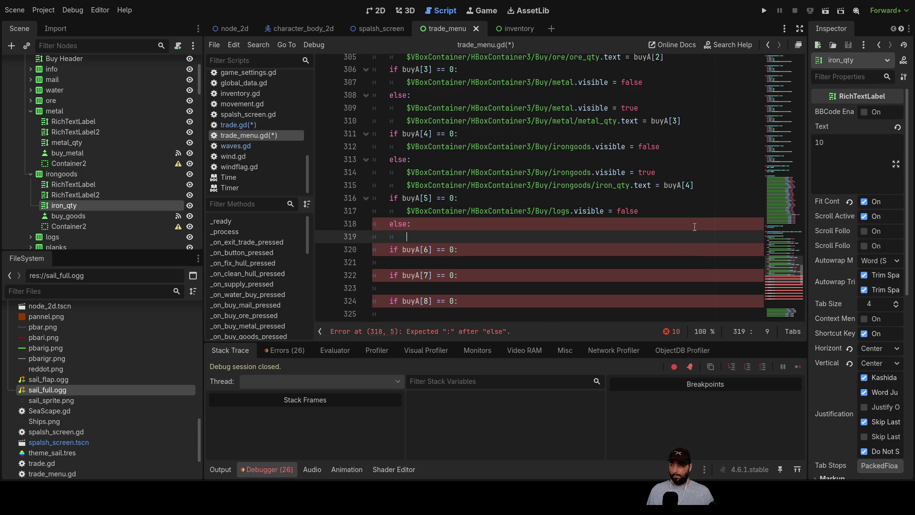
Put logs.visible = true in the else body.
{"action": "left_click_drag", "start_coordinate": [662, 213], "coordinate": [407, 211]}
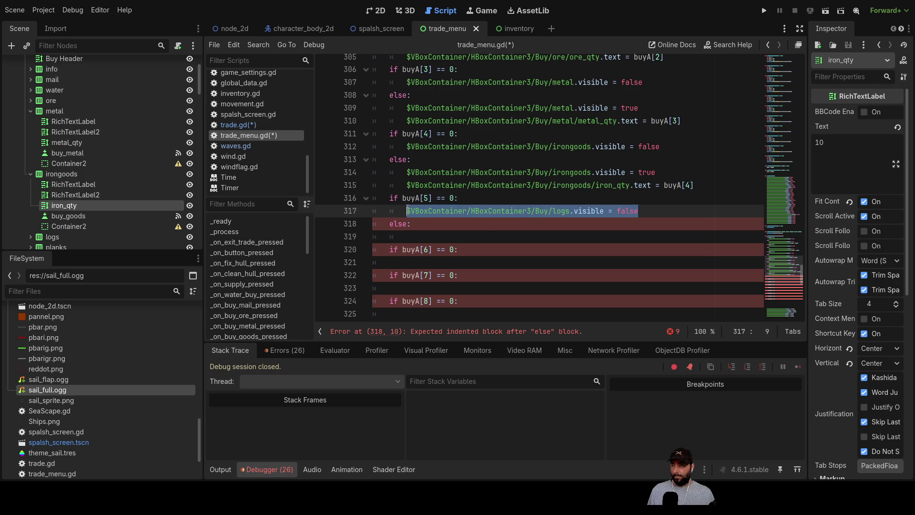
{"action": "left_click", "coordinate": [413, 233]}
{"action": "key", "text": "BackSpace"}
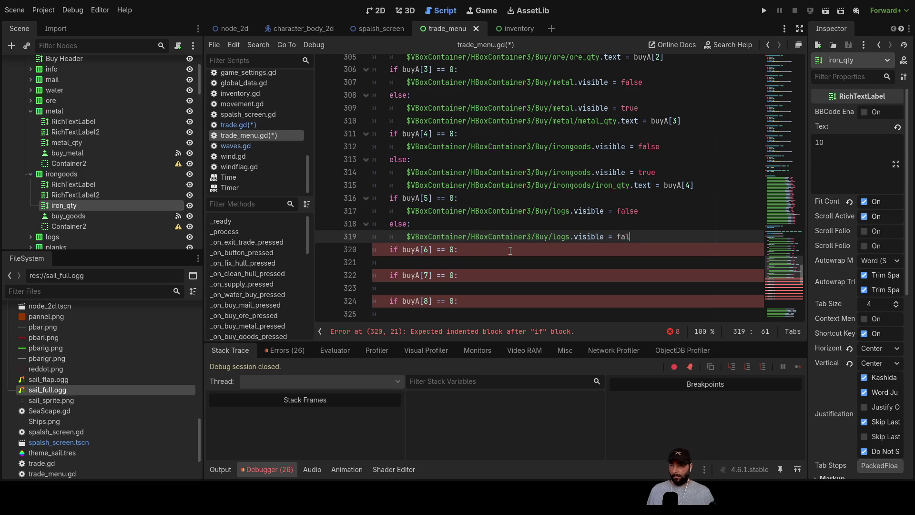
{"action": "type", "text": "true"}
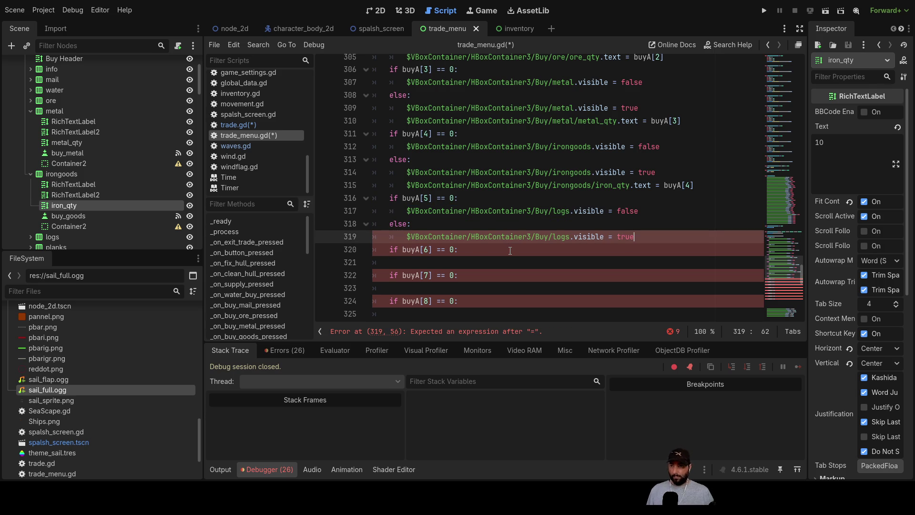
{"action": "key", "text": "Return"}
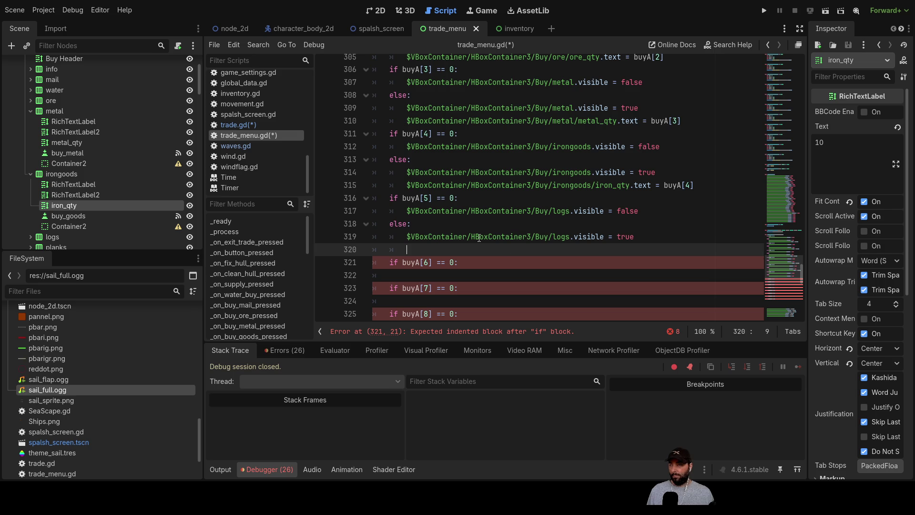
Drag log_qty onto line 320 and make it log_qty.text = buyA[5].
{"action": "scroll", "coordinate": [67, 193], "scroll_direction": "down", "scroll_amount": 3}
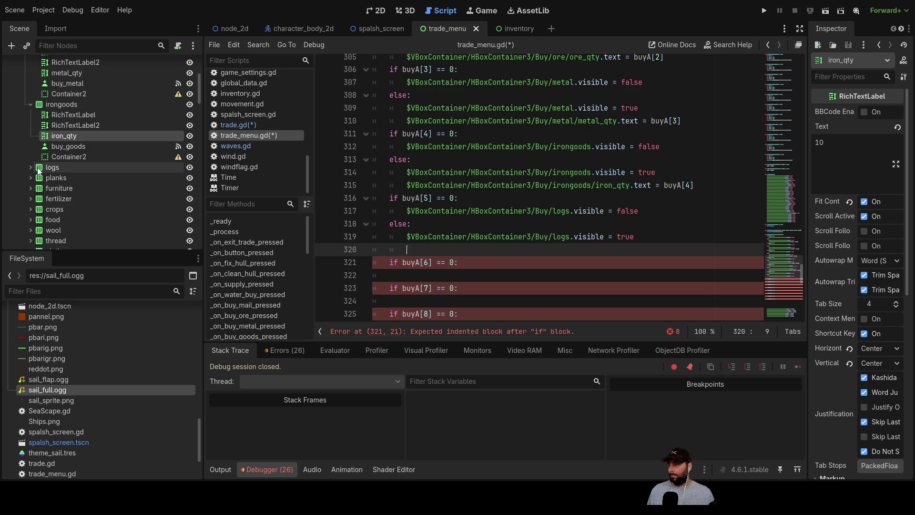
{"action": "left_click", "coordinate": [30, 167]}
{"action": "left_click_drag", "start_coordinate": [65, 202], "coordinate": [404, 245]}
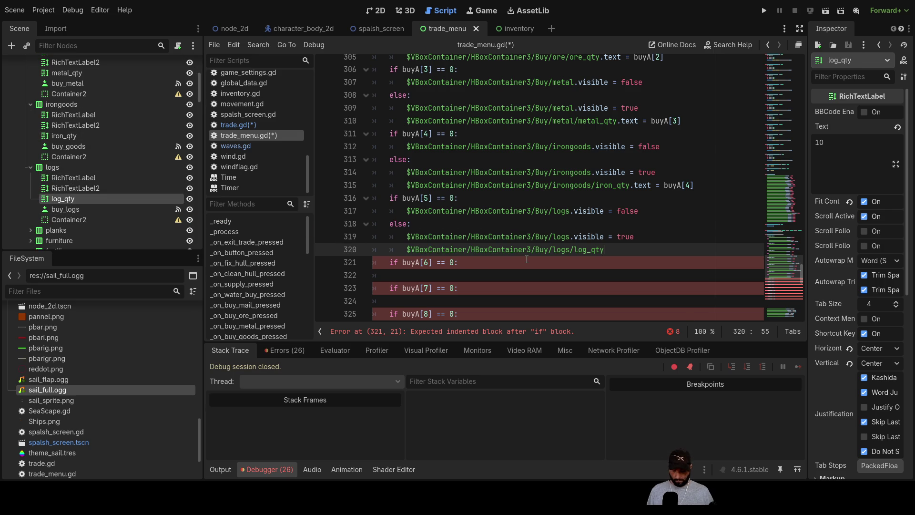
{"action": "type", "text": ".tex"}
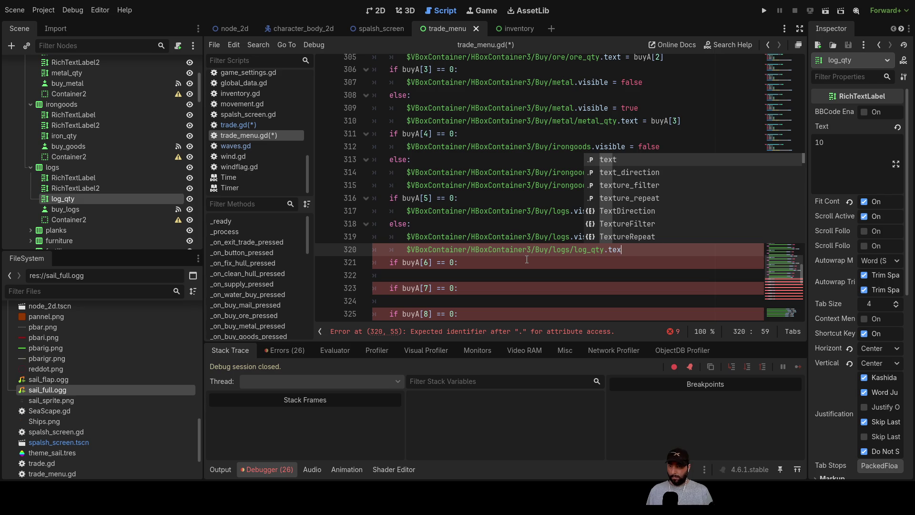
{"action": "type", "text": "t ="}
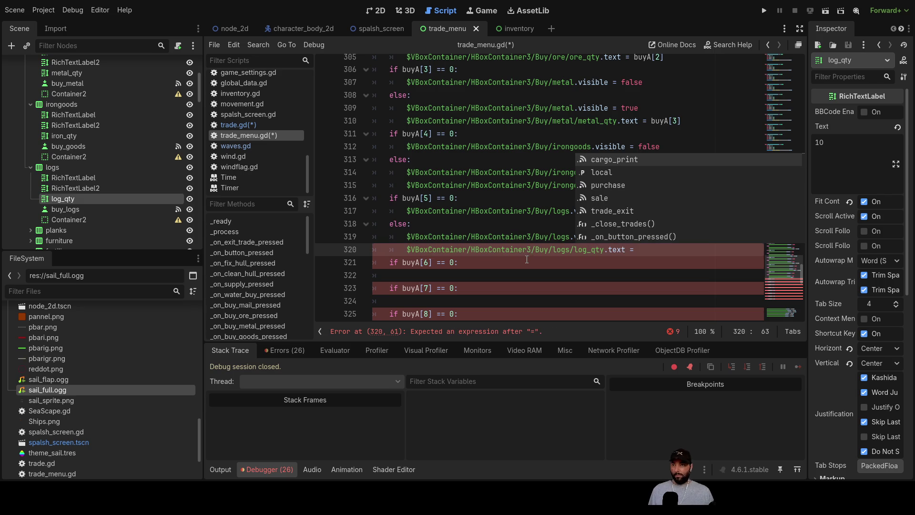
{"action": "double_click", "coordinate": [427, 198]}
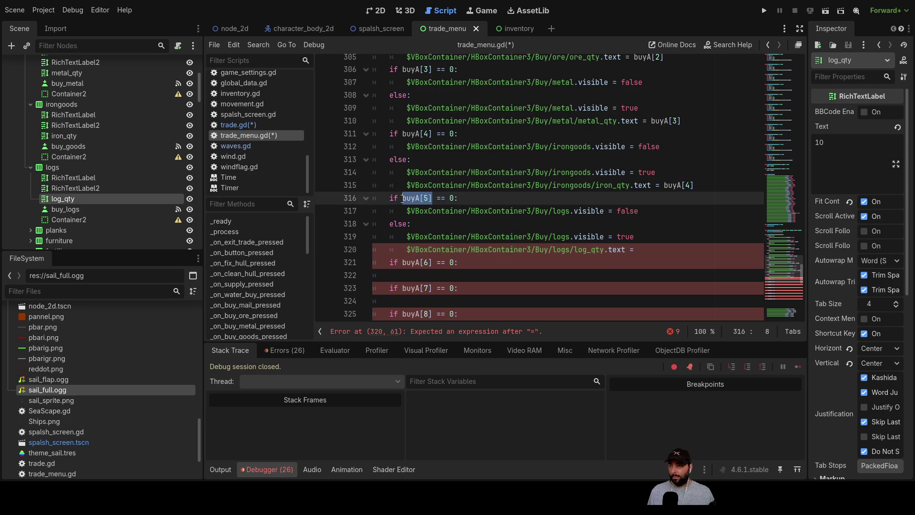
{"action": "left_click", "coordinate": [651, 253]}
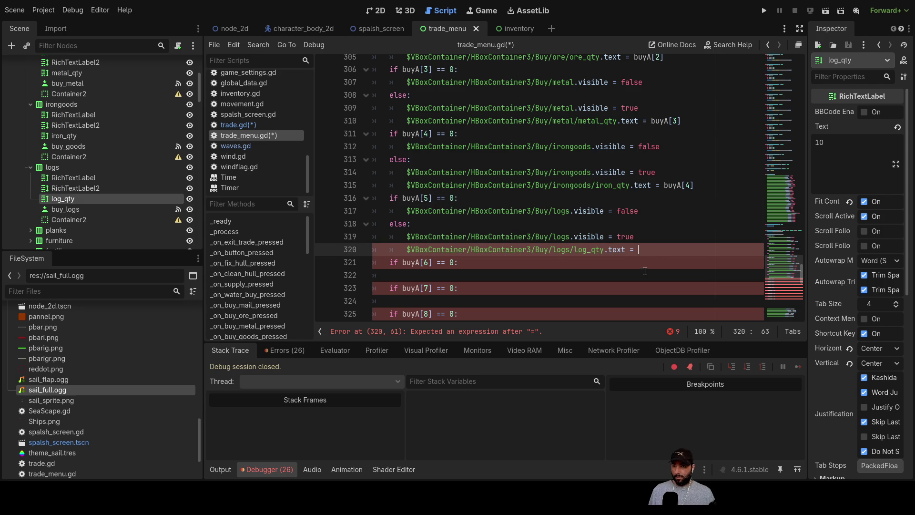
Cut the old standalone planks visibility line out of the script.
{"action": "scroll", "coordinate": [563, 257], "scroll_direction": "down", "scroll_amount": 2}
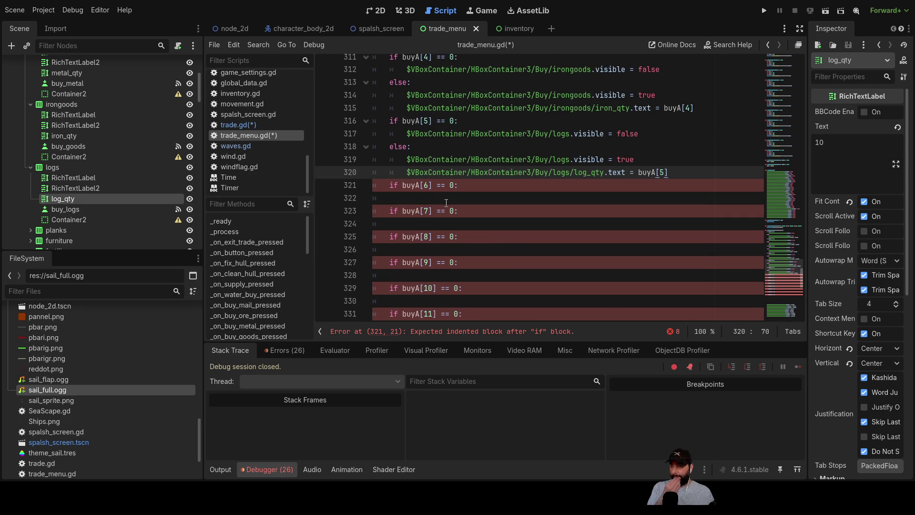
{"action": "scroll", "coordinate": [450, 199], "scroll_direction": "down", "scroll_amount": 7}
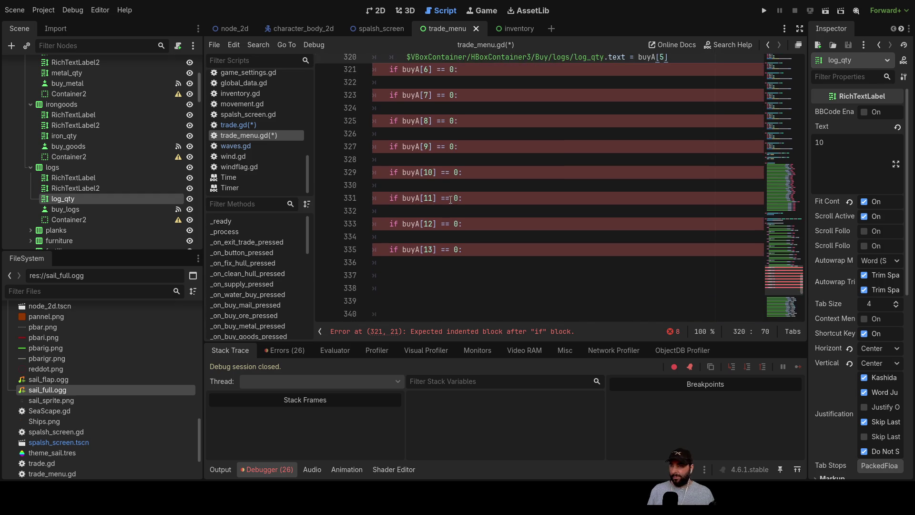
{"action": "left_click_drag", "start_coordinate": [650, 184], "coordinate": [391, 187]}
{"action": "key", "text": "ctrl+x"}
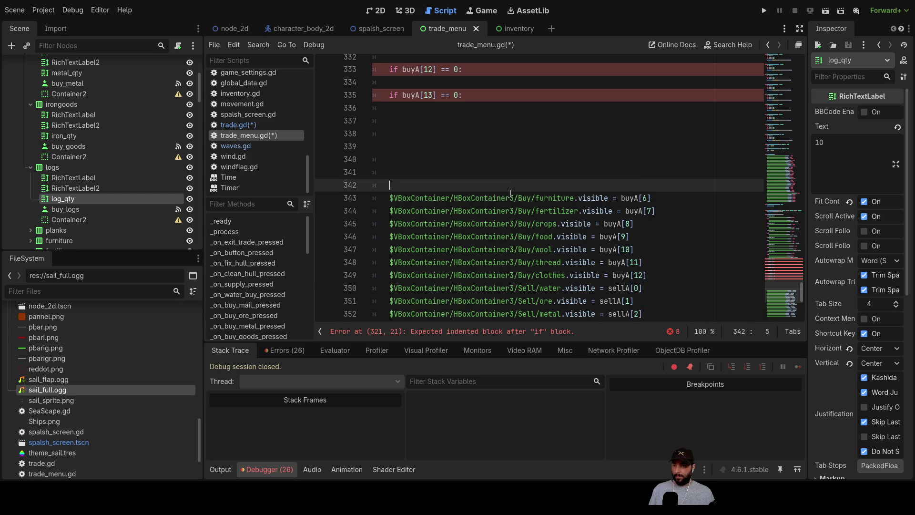
Paste planks.visible = false under the buyA[6] check and add an else branch.
{"action": "scroll", "coordinate": [483, 214], "scroll_direction": "up", "scroll_amount": 7}
{"action": "left_click", "coordinate": [423, 198]}
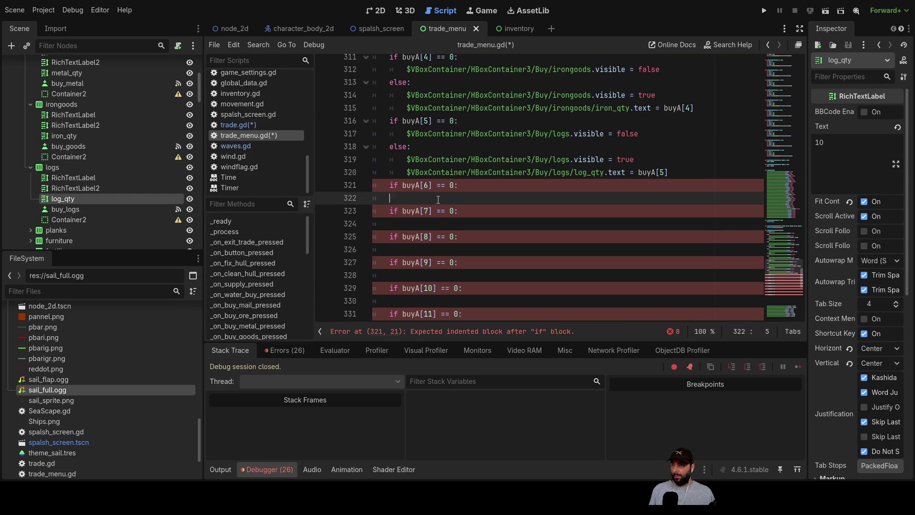
{"action": "key", "text": "ctrl+v"}
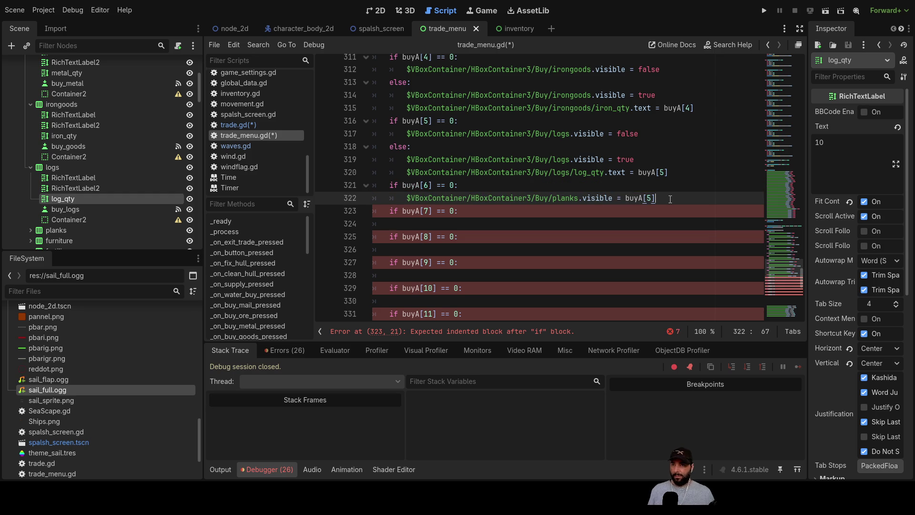
{"action": "type", "text": "false"}
{"action": "key", "text": "Return"}
{"action": "type", "text": "else:"}
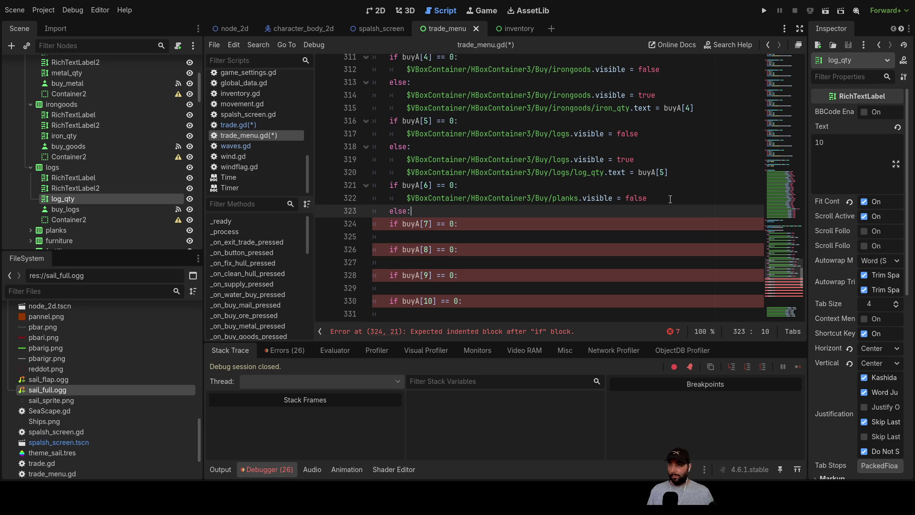
{"action": "key", "text": "Return"}
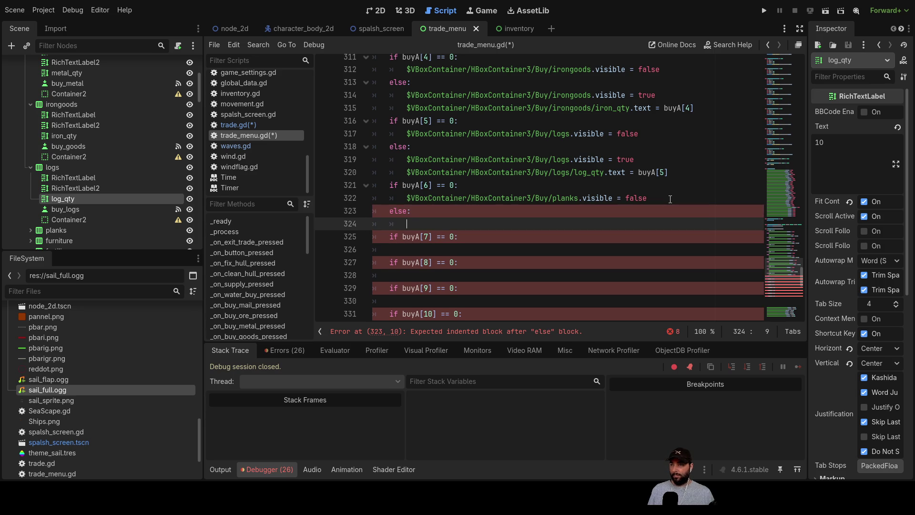
Put planks.visible = true in the else body.
{"action": "left_click_drag", "start_coordinate": [649, 198], "coordinate": [404, 199]}
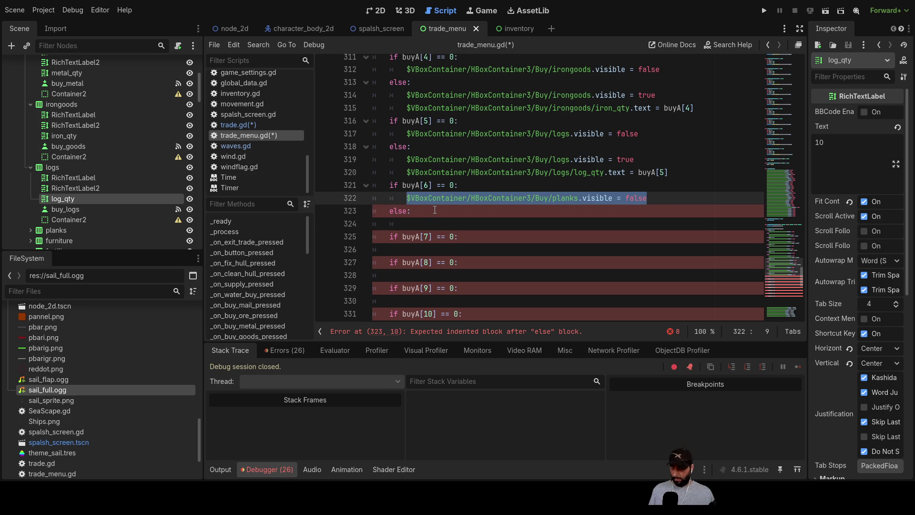
{"action": "left_click", "coordinate": [413, 221]}
{"action": "key", "text": "BackSpace"}
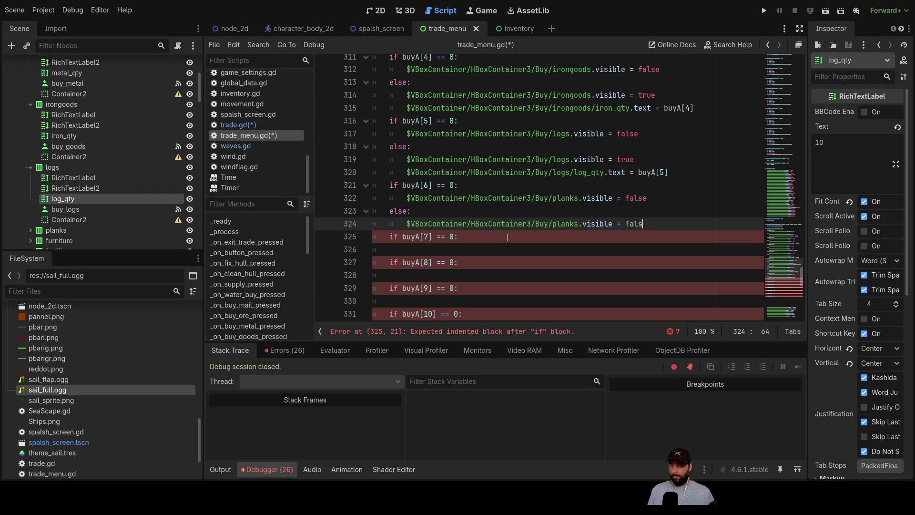
{"action": "type", "text": "tru"}
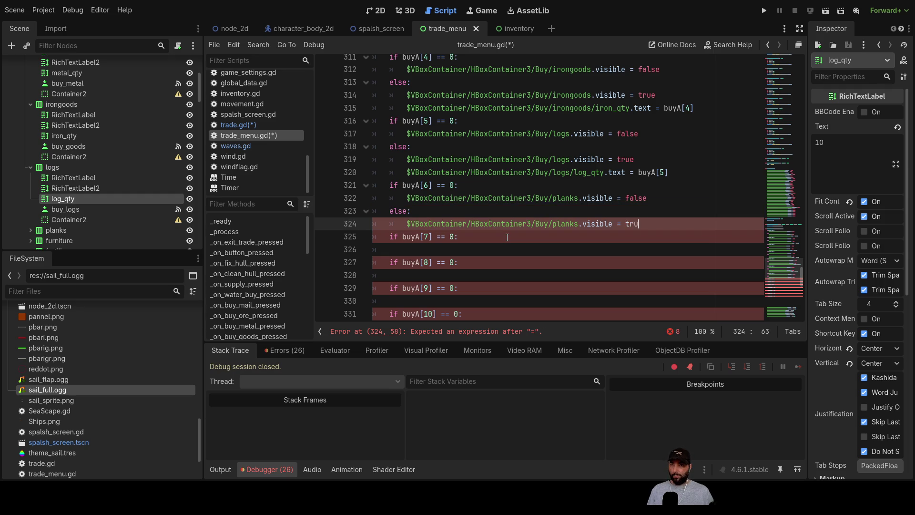
{"action": "key", "text": "Return"}
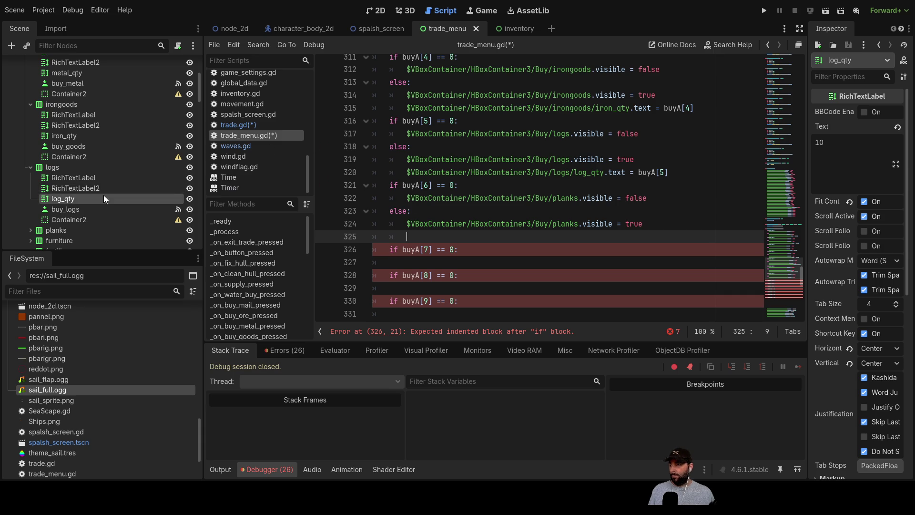
Drag planks_qty onto line 325 and make it planks_qty.text = buyA[6].
{"action": "scroll", "coordinate": [96, 190], "scroll_direction": "down", "scroll_amount": 3}
{"action": "left_click", "coordinate": [31, 162]}
{"action": "mouse_move", "coordinate": [67, 193]}
{"action": "left_mouse_down"}
{"action": "mouse_move", "coordinate": [387, 201]}
{"action": "mouse_move", "coordinate": [409, 242]}
{"action": "mouse_move", "coordinate": [415, 238]}
{"action": "left_mouse_up"}
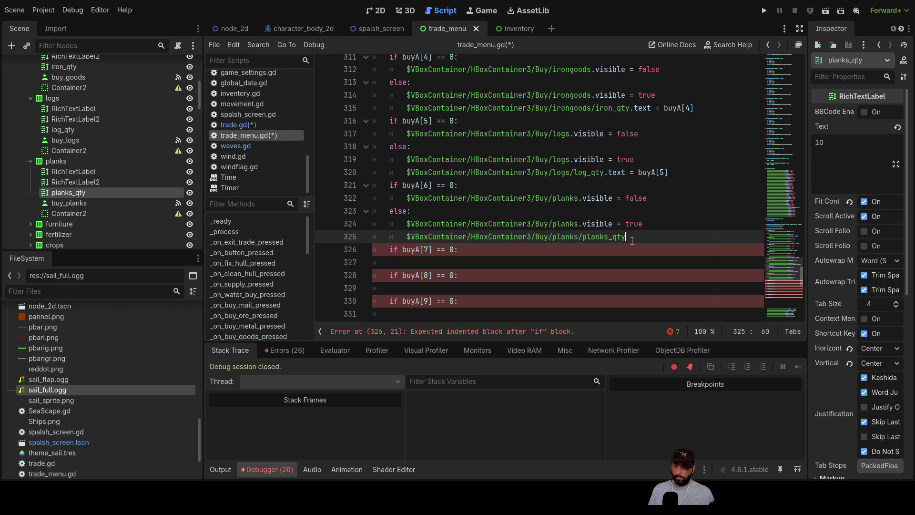
{"action": "type", "text": ".text ="}
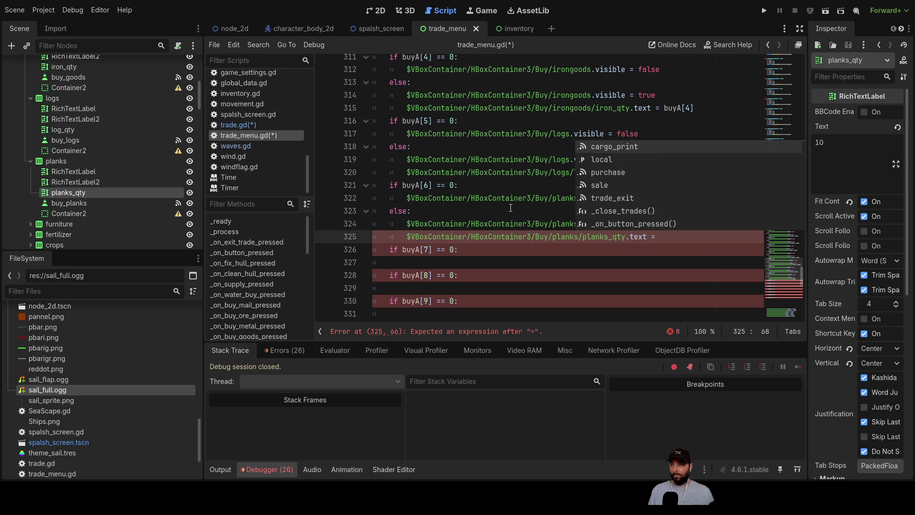
{"action": "left_click_drag", "start_coordinate": [403, 185], "coordinate": [429, 186]}
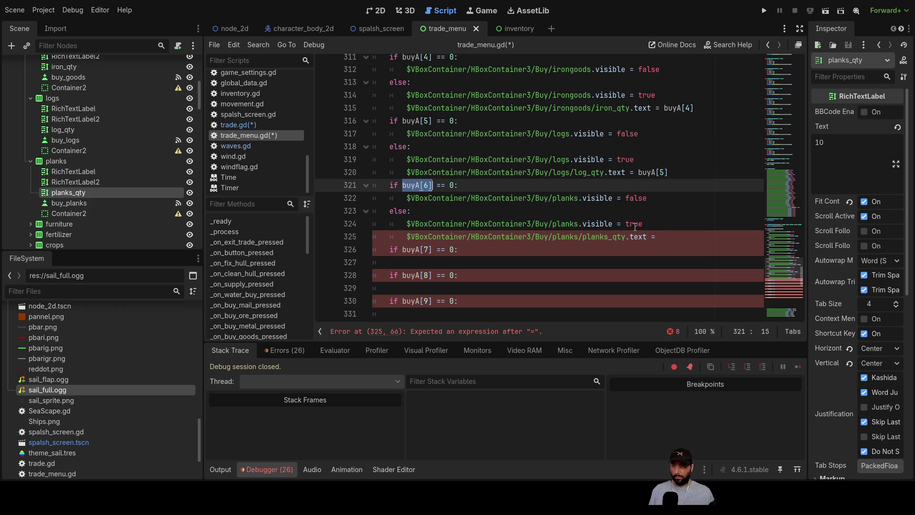
{"action": "left_click", "coordinate": [660, 231]}
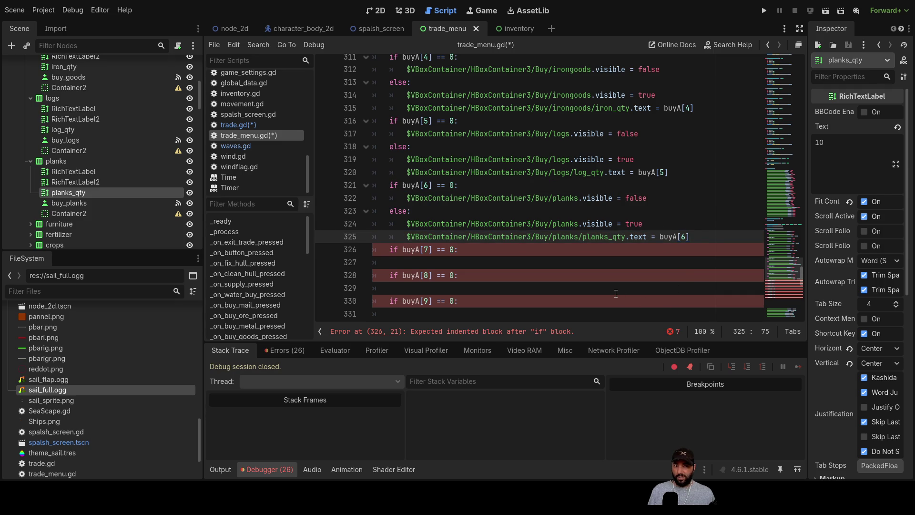
{"action": "scroll", "coordinate": [611, 285], "scroll_direction": "down", "scroll_amount": 8}
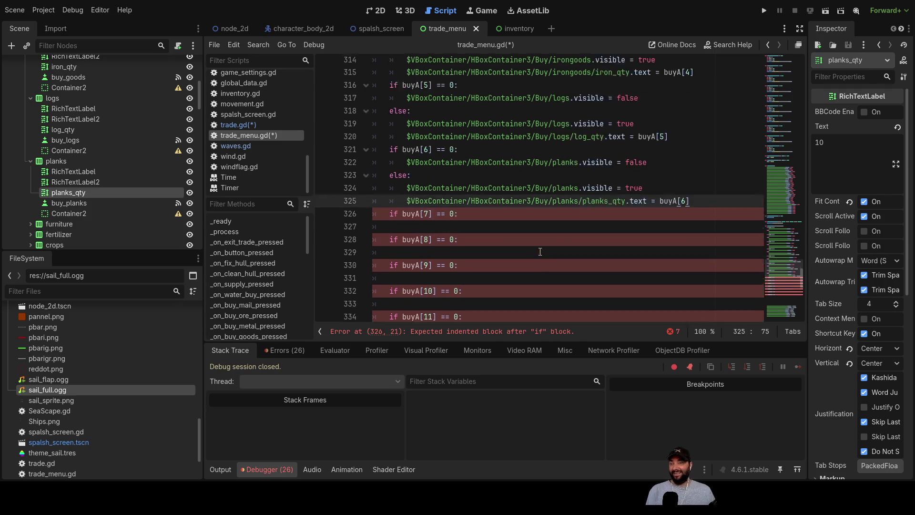
Paste the furniture visibility line under the buyA[7] check and add an else: line.
{"action": "left_click_drag", "start_coordinate": [661, 200], "coordinate": [391, 202]}
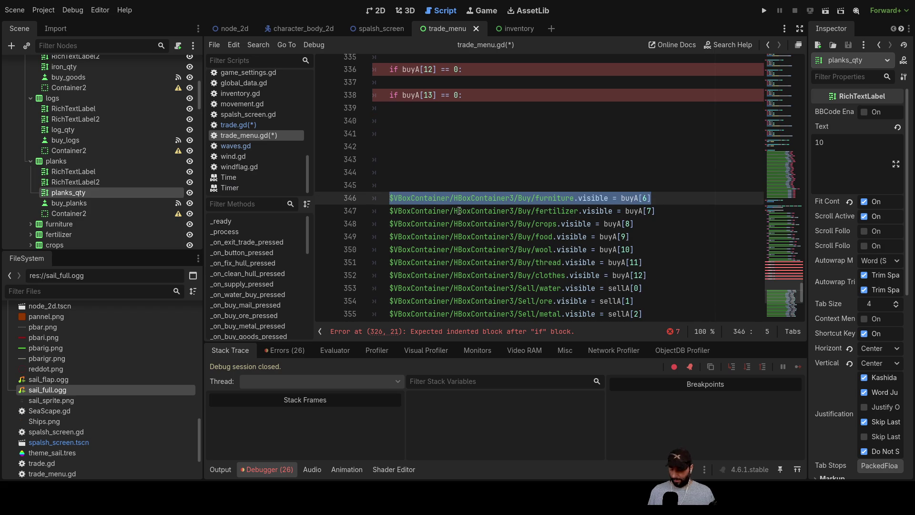
{"action": "scroll", "coordinate": [462, 219], "scroll_direction": "up", "scroll_amount": 7}
{"action": "left_click", "coordinate": [420, 227]}
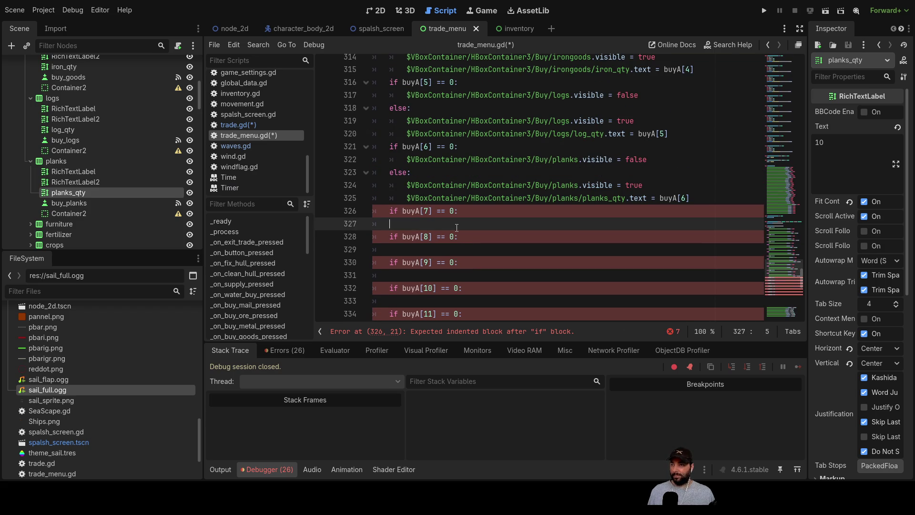
{"action": "key", "text": "ctrl+v"}
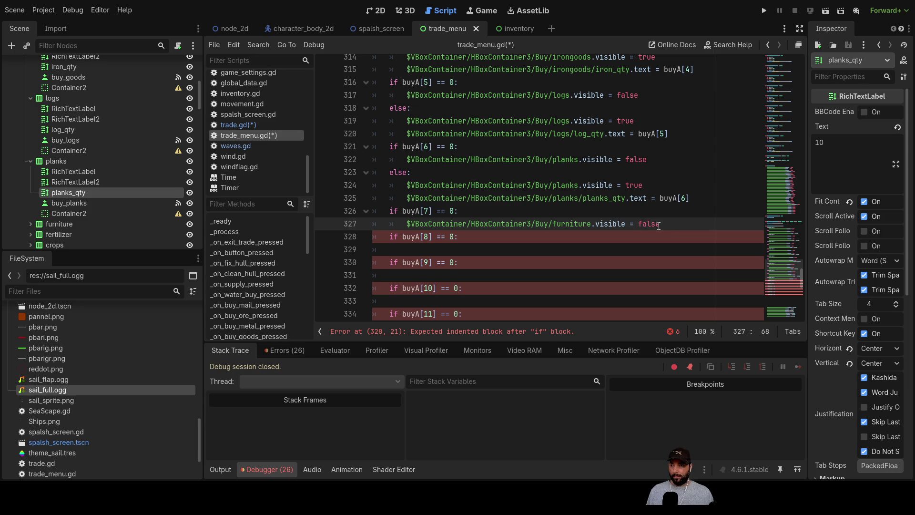
{"action": "key", "text": "Return"}
{"action": "type", "text": "els"}
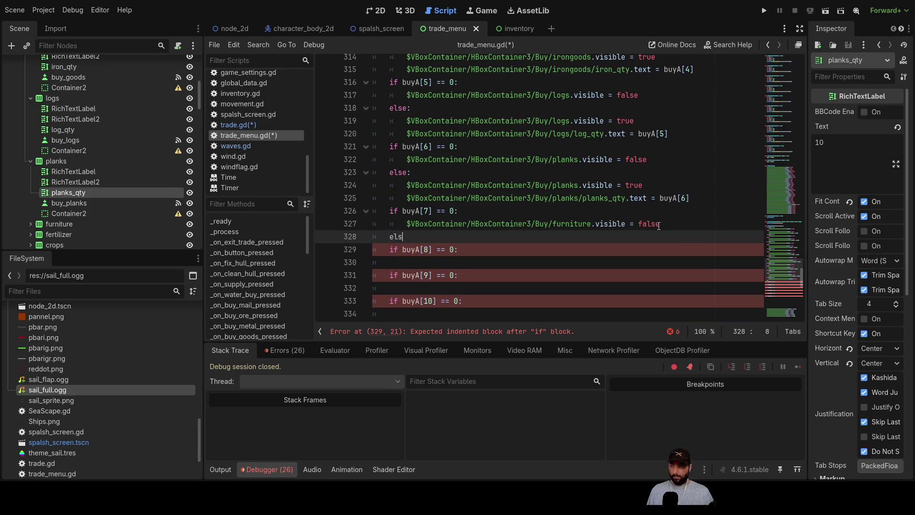
{"action": "type", "text": "e"}
{"action": "key", "text": "Return"}
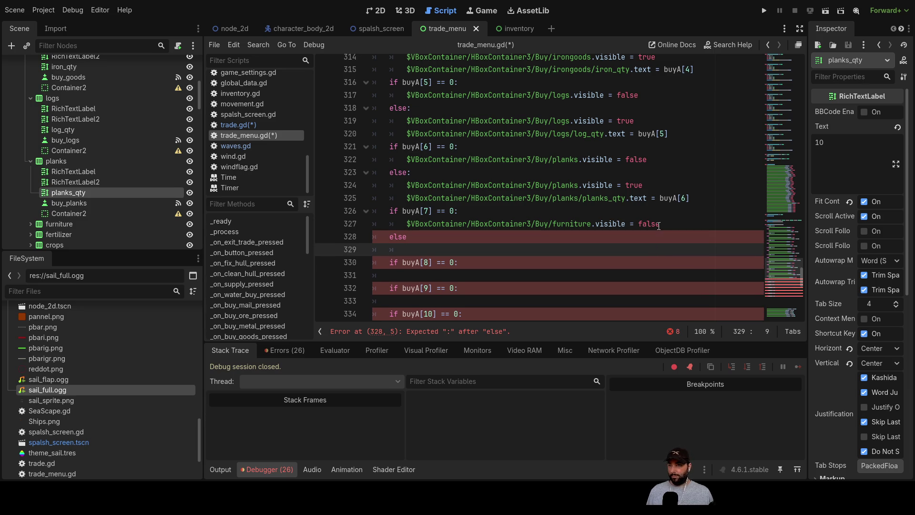
Copy the furniture statement into the else body as the show line.
{"action": "left_click_drag", "start_coordinate": [663, 224], "coordinate": [412, 226]}
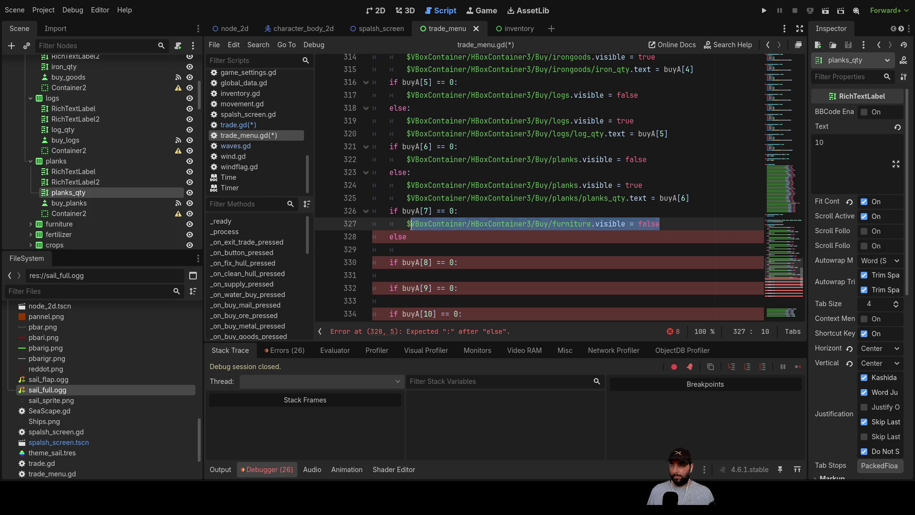
{"action": "key", "text": "ctrl+c"}
{"action": "left_click", "coordinate": [413, 249]}
{"action": "key", "text": "ctrl+v"}
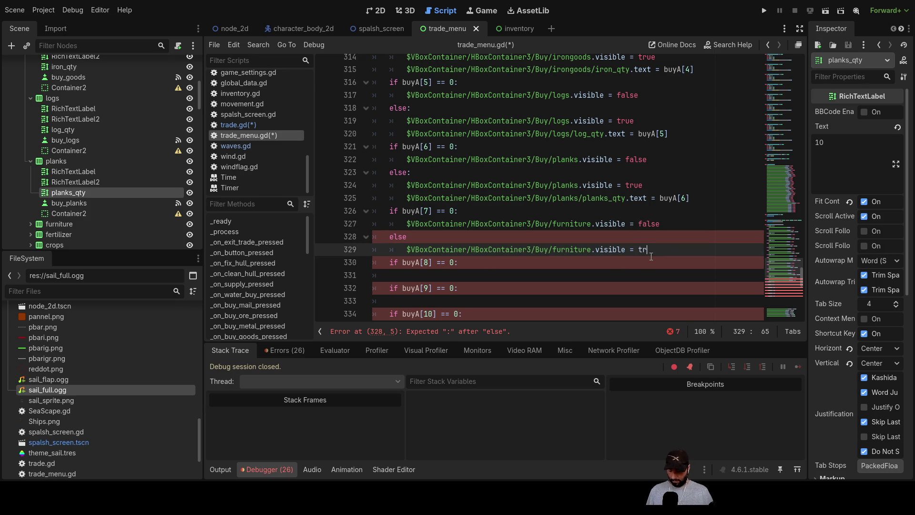
{"action": "scroll", "coordinate": [581, 224], "scroll_direction": "down", "scroll_amount": 1}
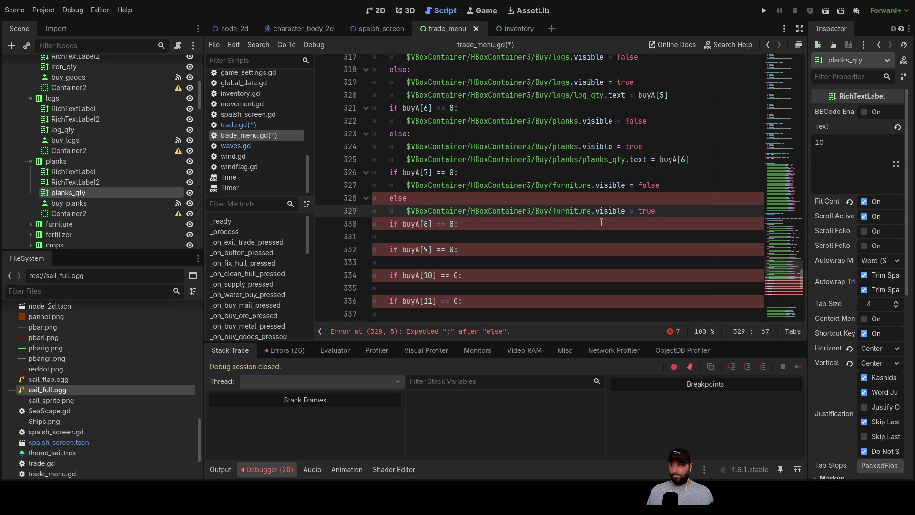
{"action": "key", "text": "Return"}
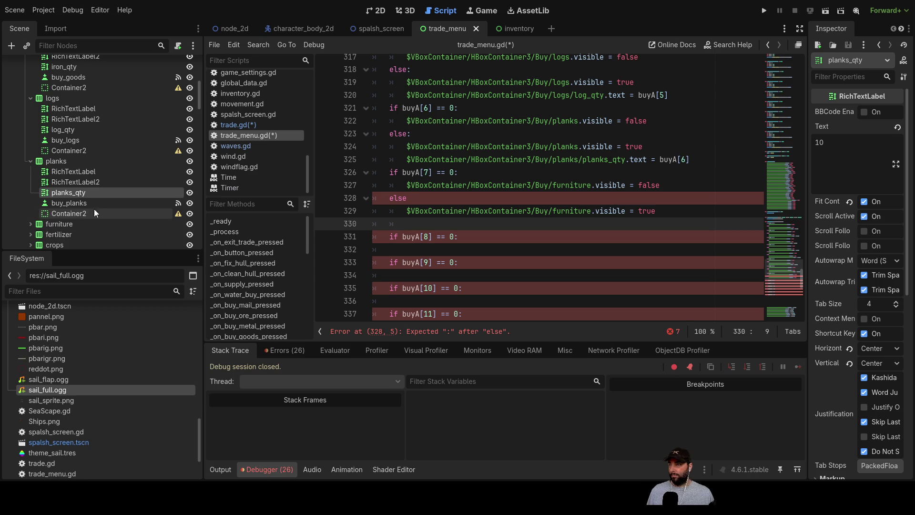
Drag furn_qty onto line 330 and assign it buyA[7].
{"action": "scroll", "coordinate": [76, 206], "scroll_direction": "down", "scroll_amount": 2}
{"action": "left_click", "coordinate": [30, 177]}
{"action": "mouse_move", "coordinate": [76, 210]}
{"action": "left_mouse_down"}
{"action": "mouse_move", "coordinate": [62, 209]}
{"action": "mouse_move", "coordinate": [419, 212]}
{"action": "mouse_move", "coordinate": [407, 223]}
{"action": "left_mouse_up"}
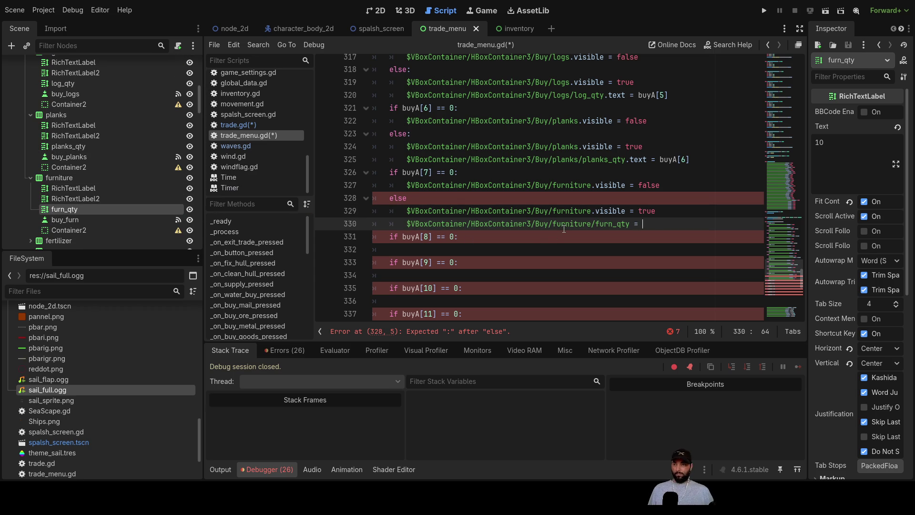
{"action": "left_click_drag", "start_coordinate": [432, 173], "coordinate": [403, 173]}
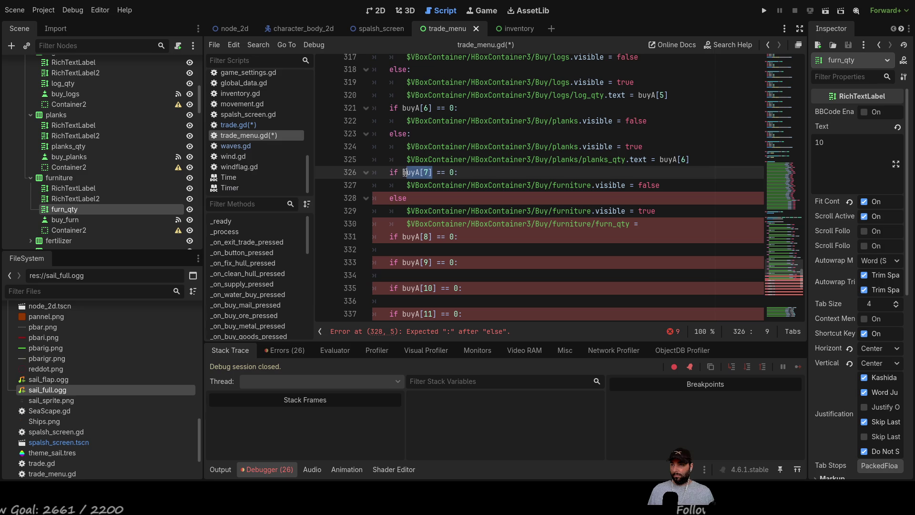
{"action": "left_click", "coordinate": [641, 222]}
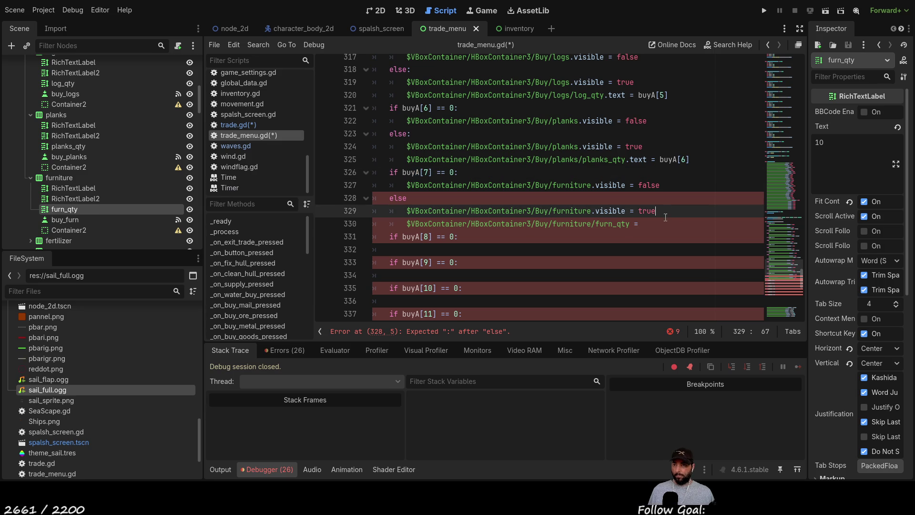
{"action": "key", "text": "ctrl+v"}
{"action": "scroll", "coordinate": [663, 233], "scroll_direction": "down", "scroll_amount": 5}
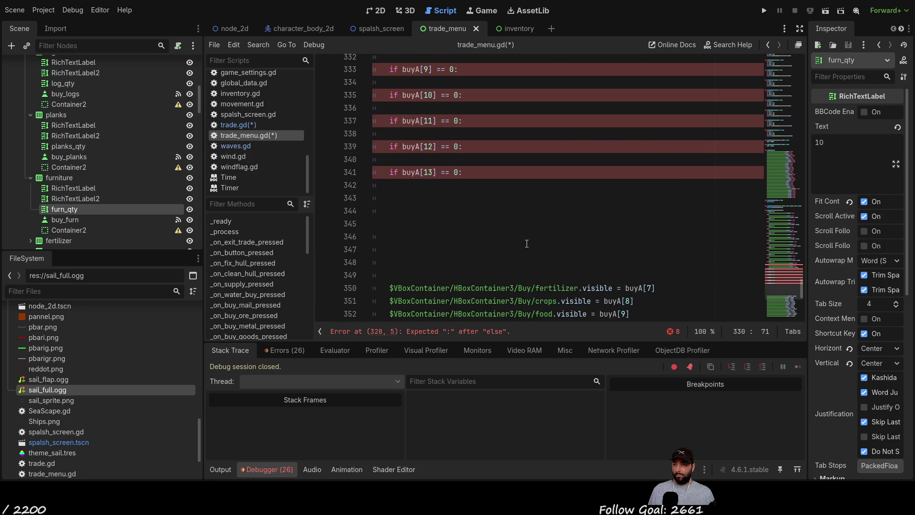
{"action": "left_click", "coordinate": [650, 288]}
Move the old fertilizer visibility line into the buyA[8] branch and remove the extra blank lines.
{"action": "left_click_drag", "start_coordinate": [654, 288], "coordinate": [390, 288]}
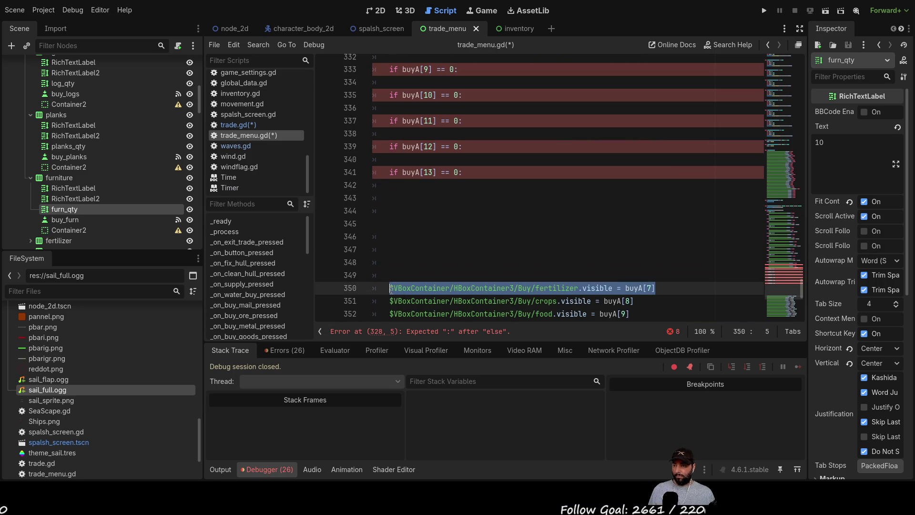
{"action": "key", "text": "ctrl+x"}
{"action": "left_click", "coordinate": [437, 236]}
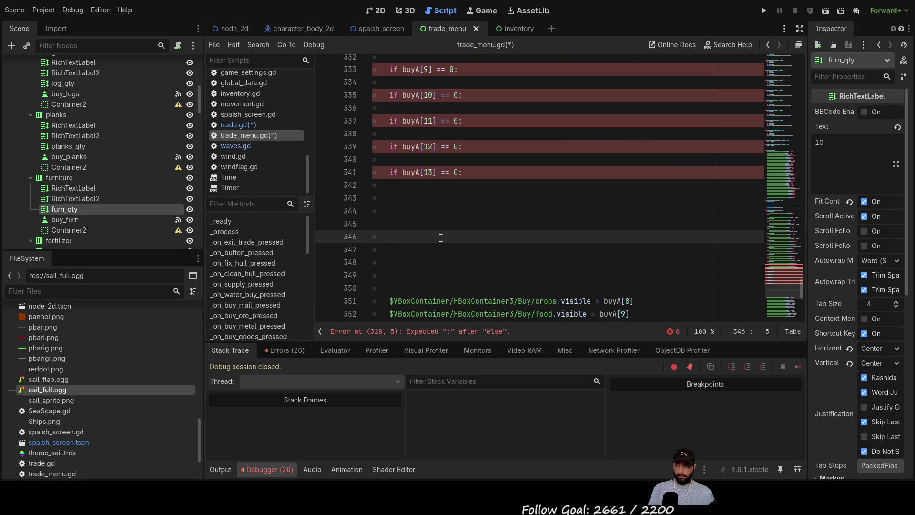
{"action": "key", "text": "Delete"}
{"action": "key", "text": "Delete"}
{"action": "key", "text": "Delete"}
{"action": "key", "text": "Up"}
{"action": "key", "text": "Up"}
{"action": "key", "text": "Up"}
{"action": "key", "text": "Delete"}
{"action": "key", "text": "Delete"}
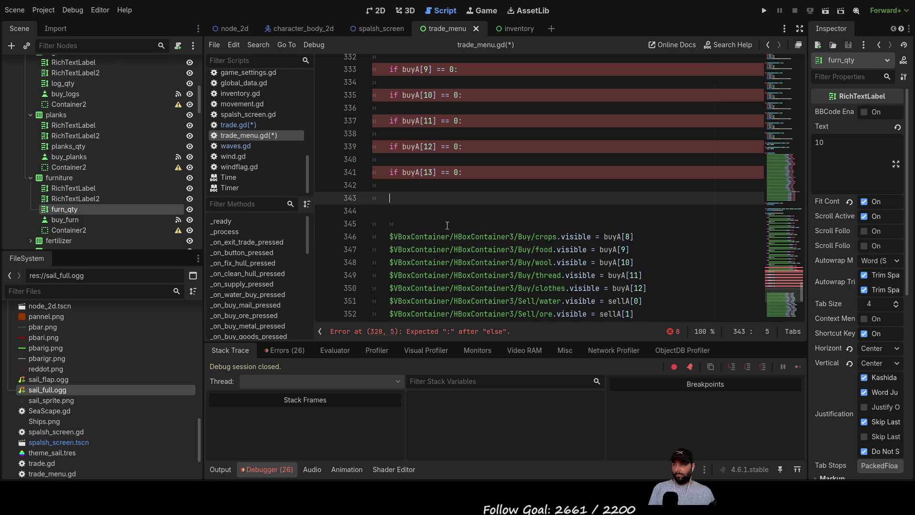
{"action": "scroll", "coordinate": [448, 227], "scroll_direction": "up", "scroll_amount": 5}
{"action": "scroll", "coordinate": [447, 228], "scroll_direction": "down", "scroll_amount": 1}
{"action": "left_click", "coordinate": [455, 213]}
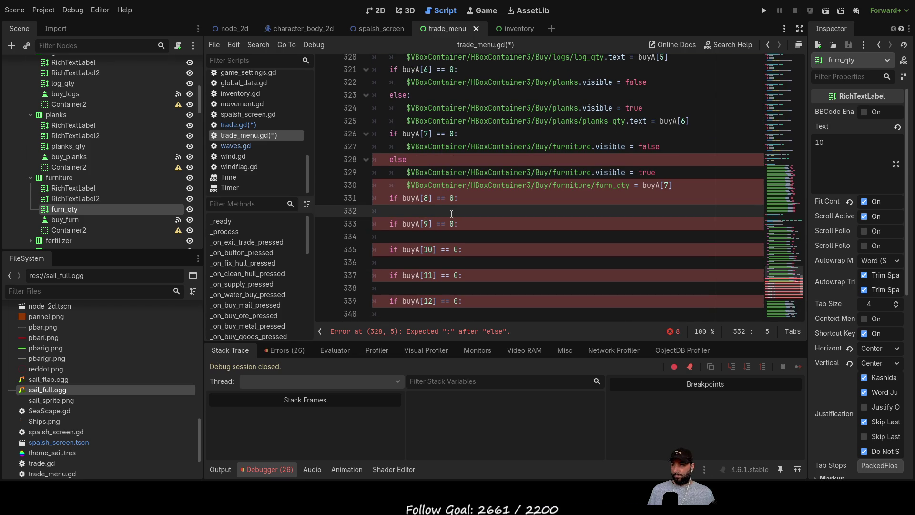
{"action": "key", "text": "ctrl+v"}
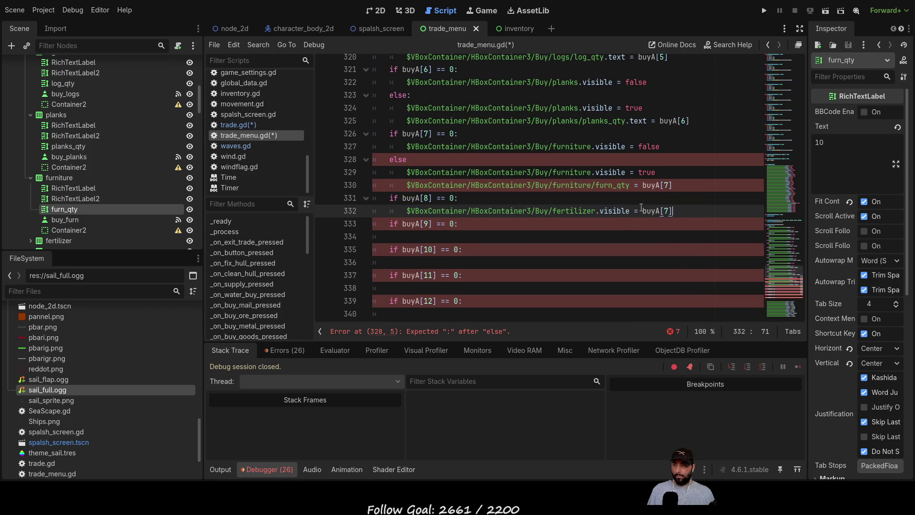
Hide fertilizer when buyA[8] is 0, with an else: branch setting fertilizer visible to true.
{"action": "left_click_drag", "start_coordinate": [638, 211], "coordinate": [688, 212]}
{"action": "type", "text": "fa"}
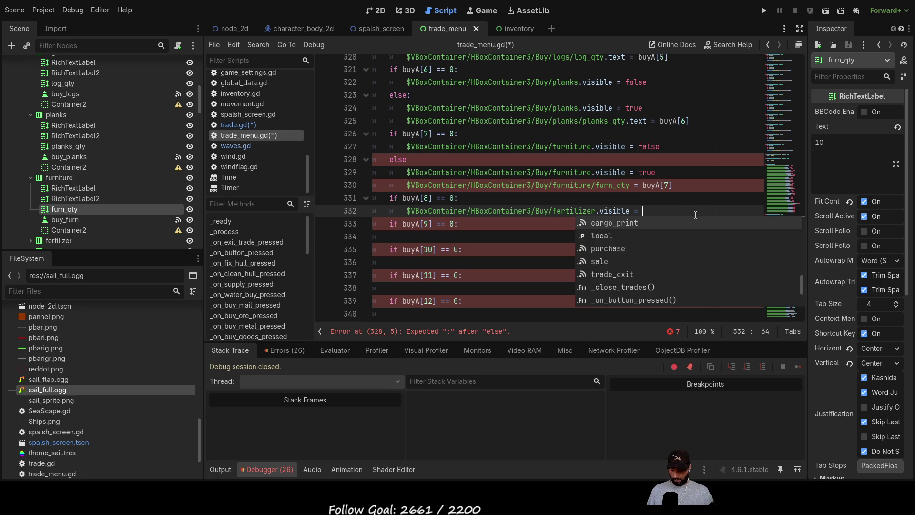
{"action": "type", "text": "lse"}
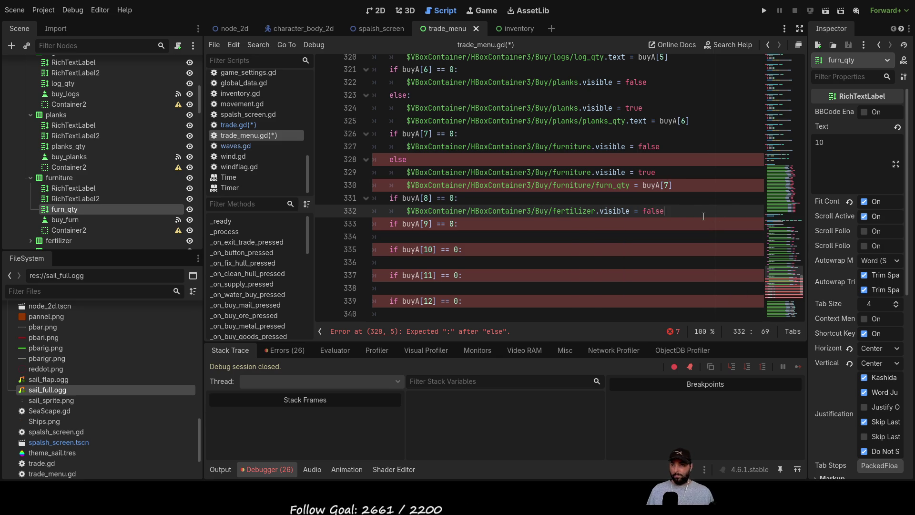
{"action": "mouse_move", "coordinate": [665, 216]}
{"action": "left_mouse_down"}
{"action": "mouse_move", "coordinate": [481, 212]}
{"action": "mouse_move", "coordinate": [415, 200]}
{"action": "mouse_move", "coordinate": [406, 213]}
{"action": "left_mouse_up"}
{"action": "left_click", "coordinate": [681, 216]}
{"action": "key", "text": "Return"}
{"action": "key", "text": "BackSpace"}
{"action": "type", "text": "else:"}
{"action": "key", "text": "Return"}
{"action": "key", "text": "ctrl+v"}
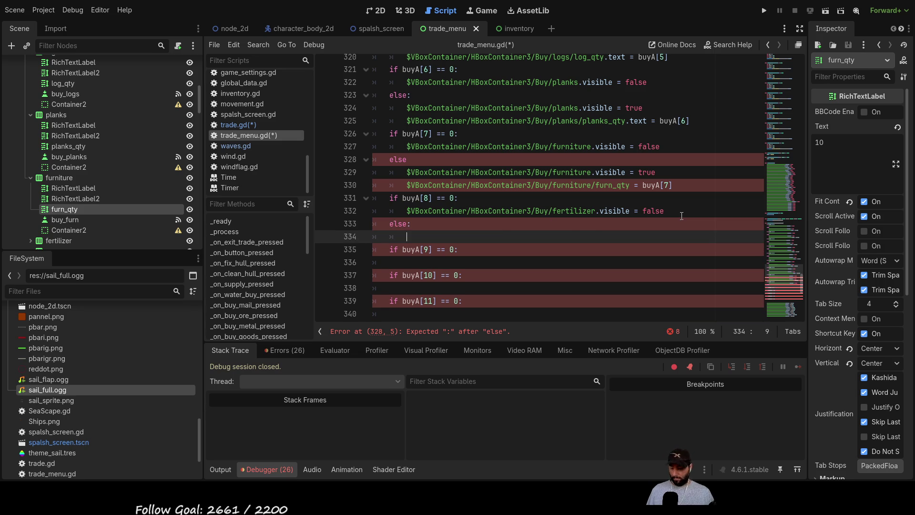
{"action": "key", "text": "BackSpace"}
{"action": "key", "text": "BackSpace"}
{"action": "key", "text": "BackSpace"}
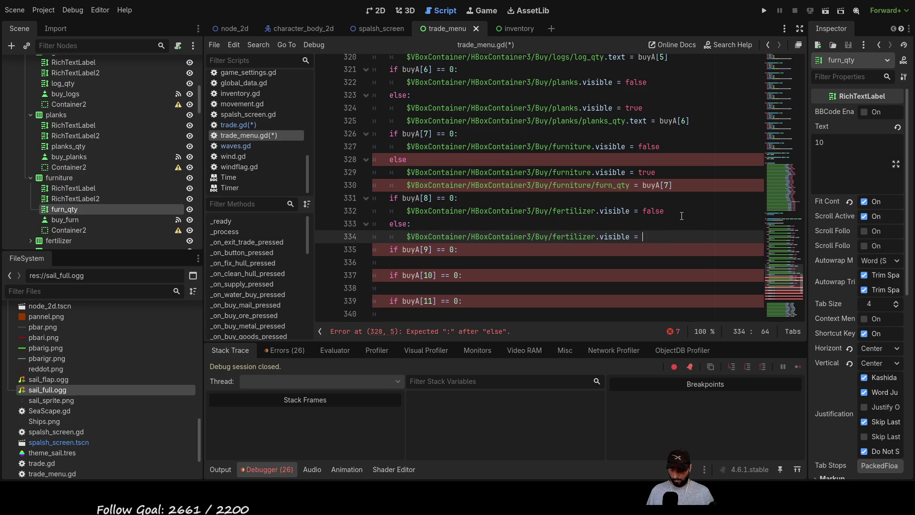
{"action": "type", "text": "true"}
{"action": "key", "text": "Return"}
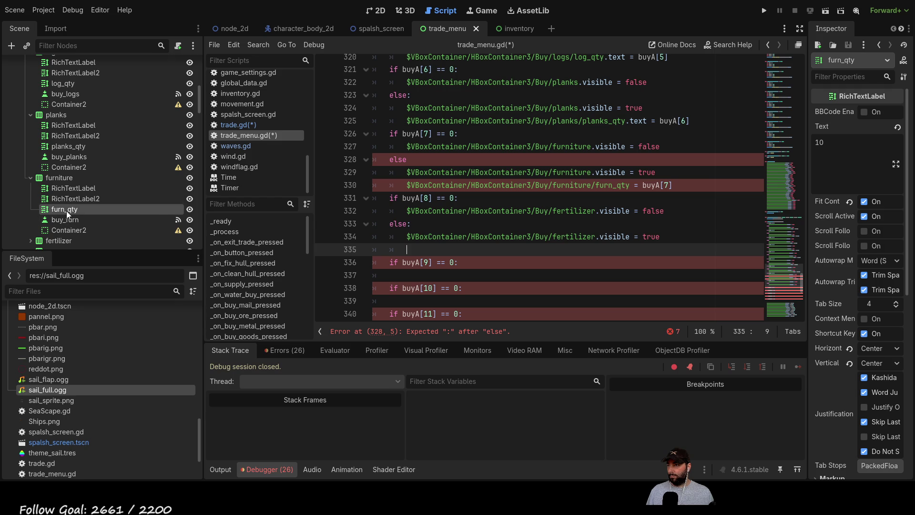
{"action": "scroll", "coordinate": [66, 211], "scroll_direction": "down", "scroll_amount": 1}
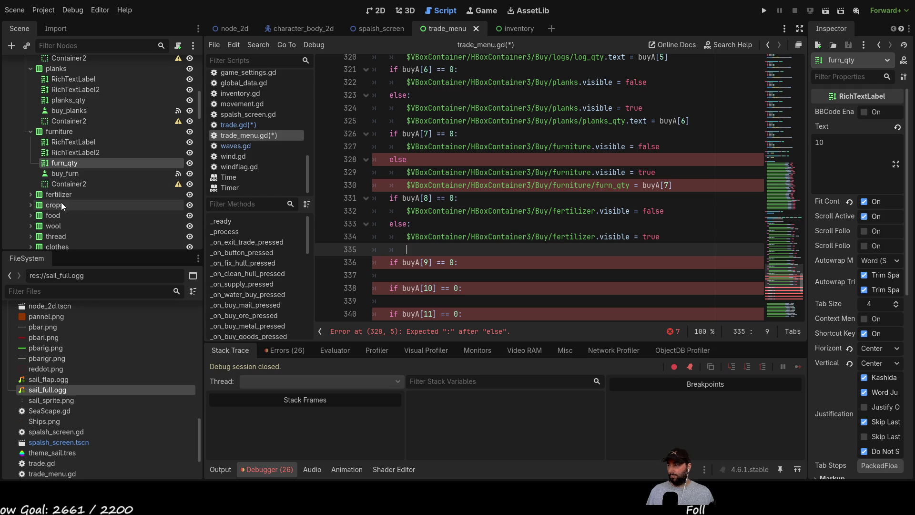
Add fert_qty = buyA[8] on line 335 and the missing colon after the furniture else.
{"action": "left_click", "coordinate": [30, 194]}
{"action": "mouse_move", "coordinate": [73, 225]}
{"action": "left_mouse_down"}
{"action": "mouse_move", "coordinate": [162, 223]}
{"action": "mouse_move", "coordinate": [417, 256]}
{"action": "mouse_move", "coordinate": [410, 249]}
{"action": "left_mouse_up"}
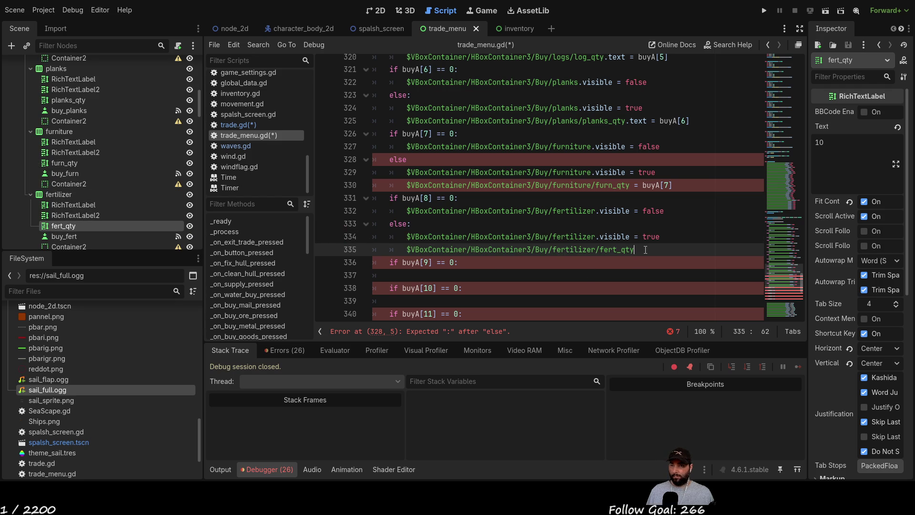
{"action": "type", "text": " ="}
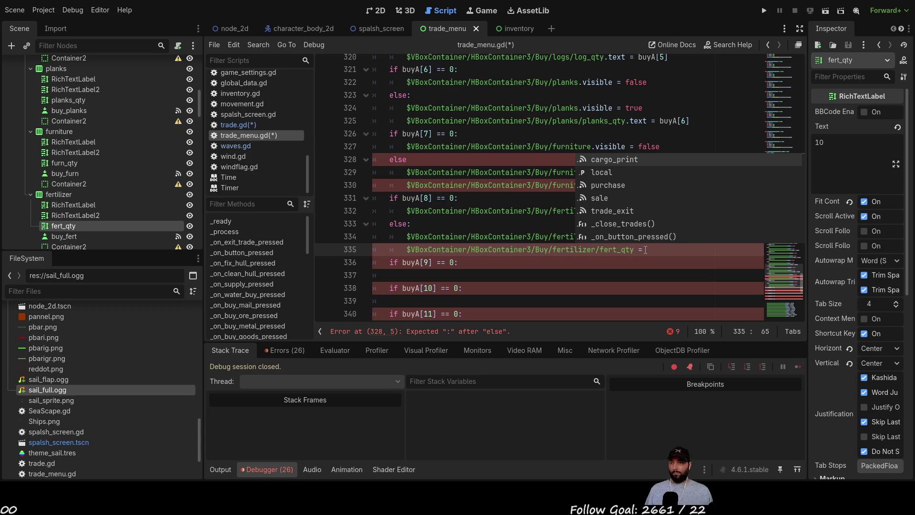
{"action": "left_click", "coordinate": [506, 203]}
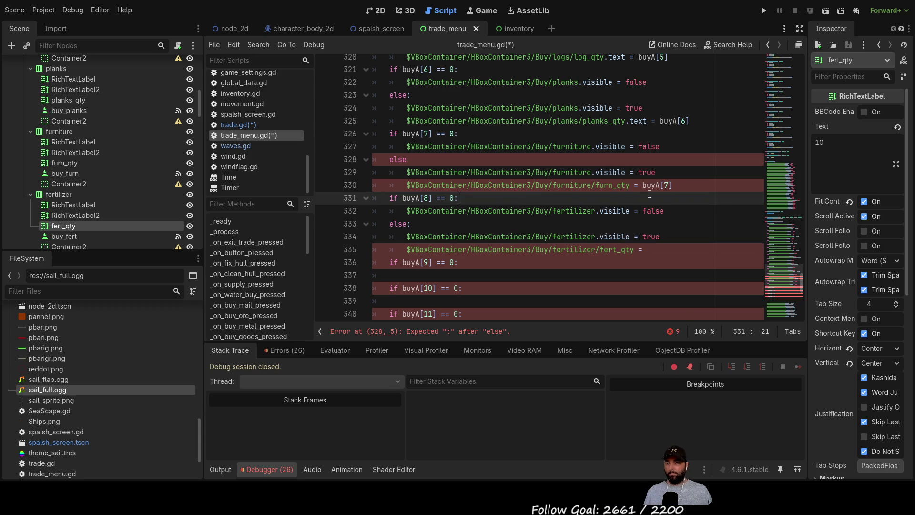
{"action": "left_click_drag", "start_coordinate": [402, 198], "coordinate": [432, 199]}
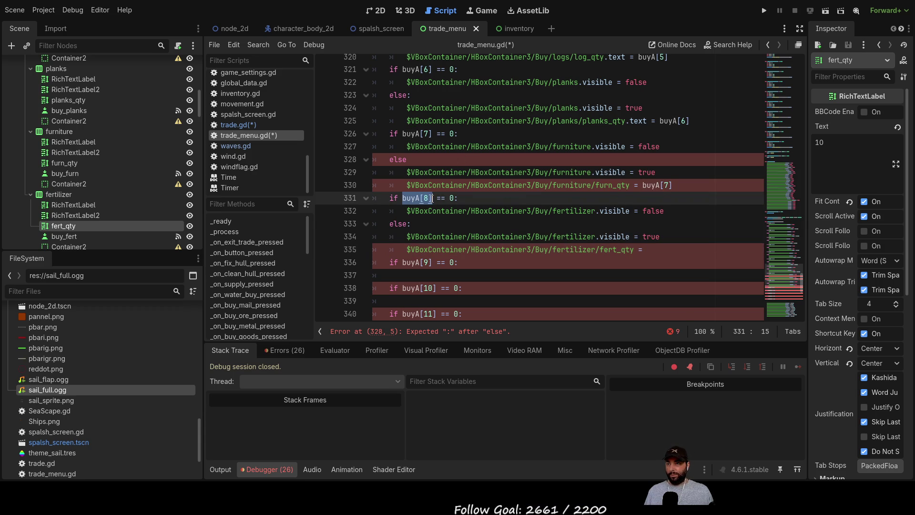
{"action": "key", "text": "ctrl+c"}
{"action": "left_click", "coordinate": [670, 253]}
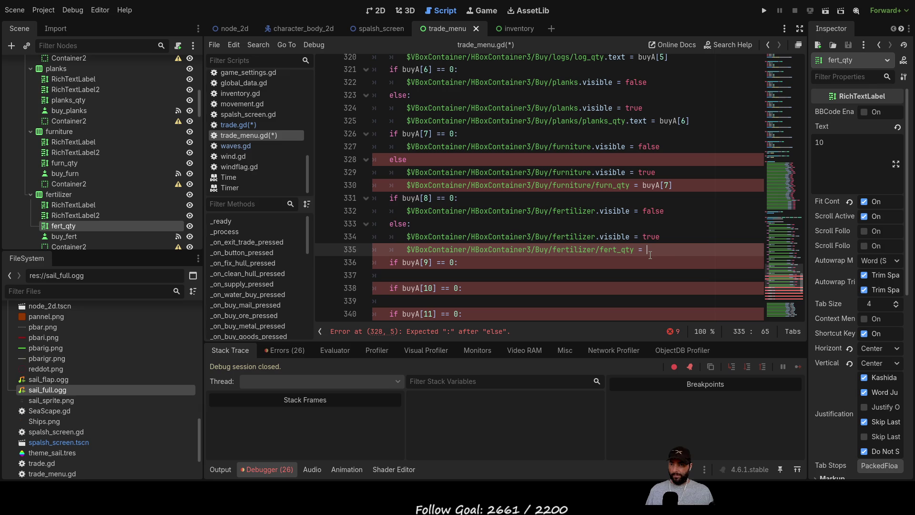
{"action": "key", "text": "ctrl+v"}
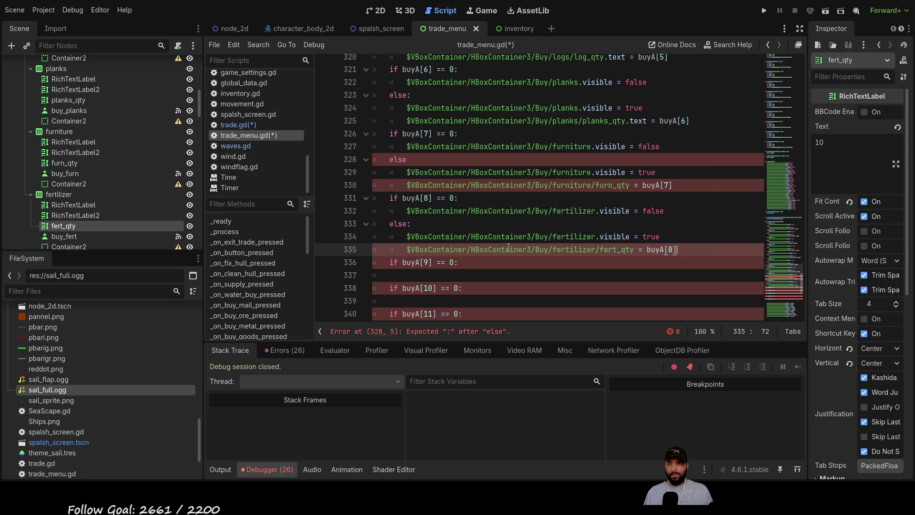
{"action": "left_click", "coordinate": [442, 164]}
{"action": "type", "text": ":"}
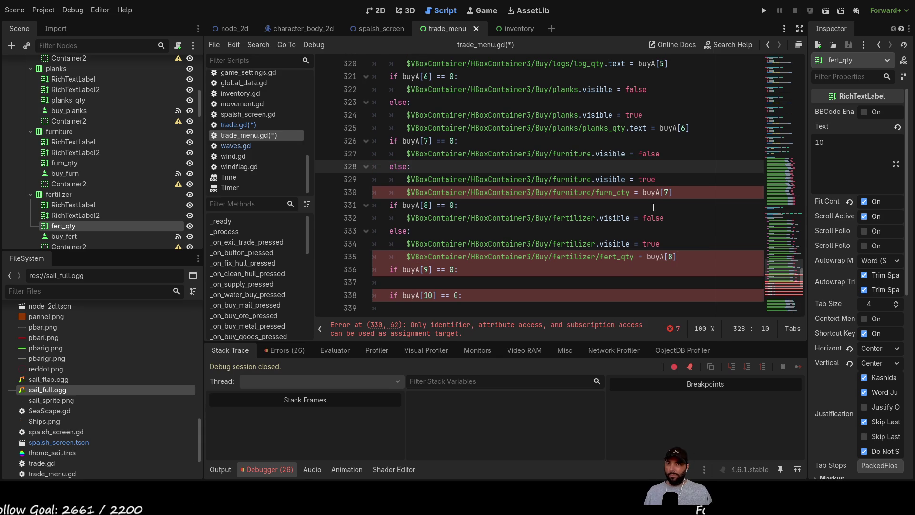
Append .text to furn_qty on line 330 and fert_qty on line 335.
{"action": "left_click", "coordinate": [673, 193]}
{"action": "left_click", "coordinate": [631, 192]}
{"action": "type", "text": ".t"}
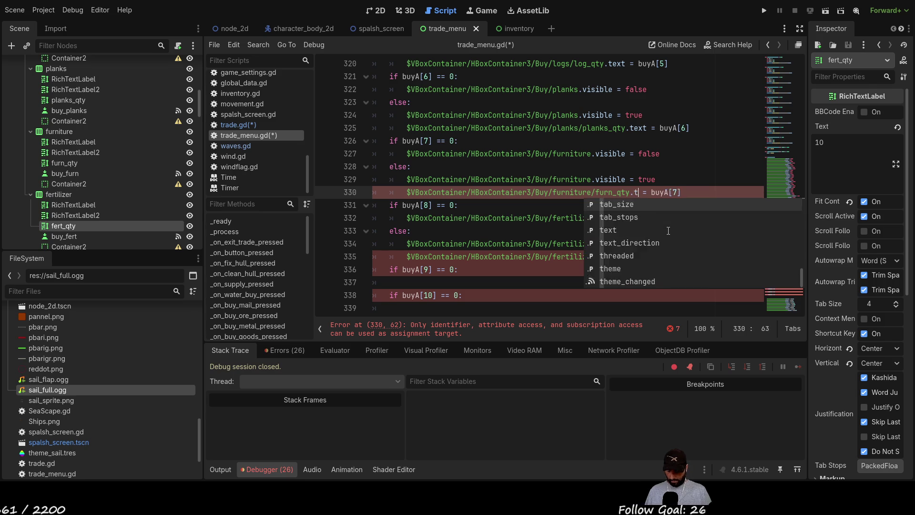
{"action": "type", "text": "ext"}
{"action": "left_click", "coordinate": [499, 230]}
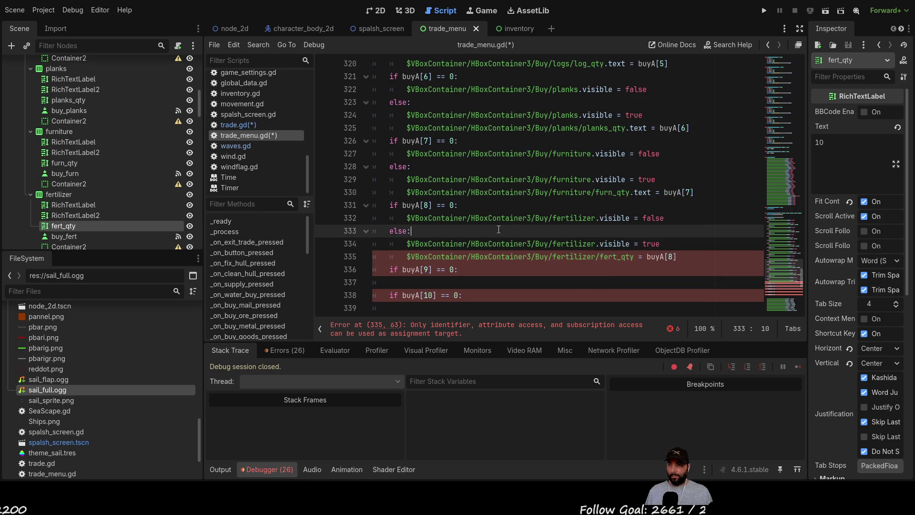
{"action": "scroll", "coordinate": [498, 229], "scroll_direction": "down", "scroll_amount": 2}
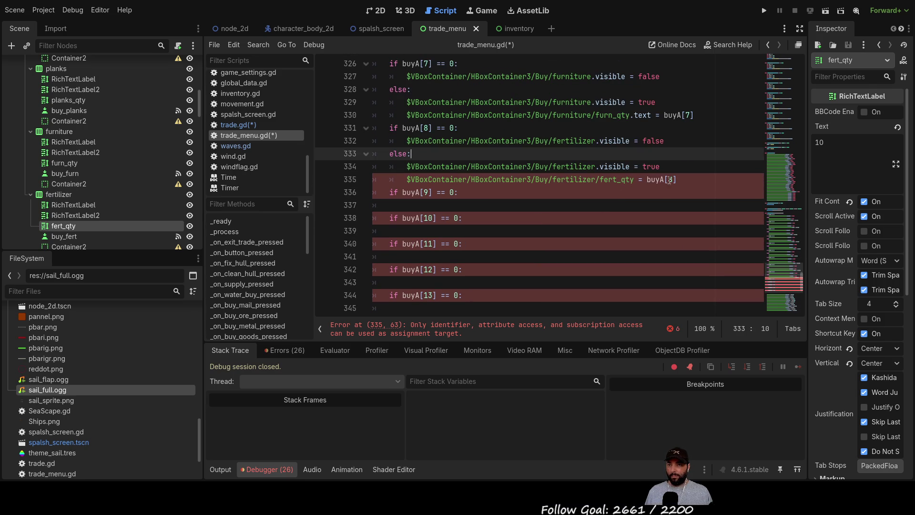
{"action": "left_click", "coordinate": [638, 179]}
{"action": "type", "text": ".text"}
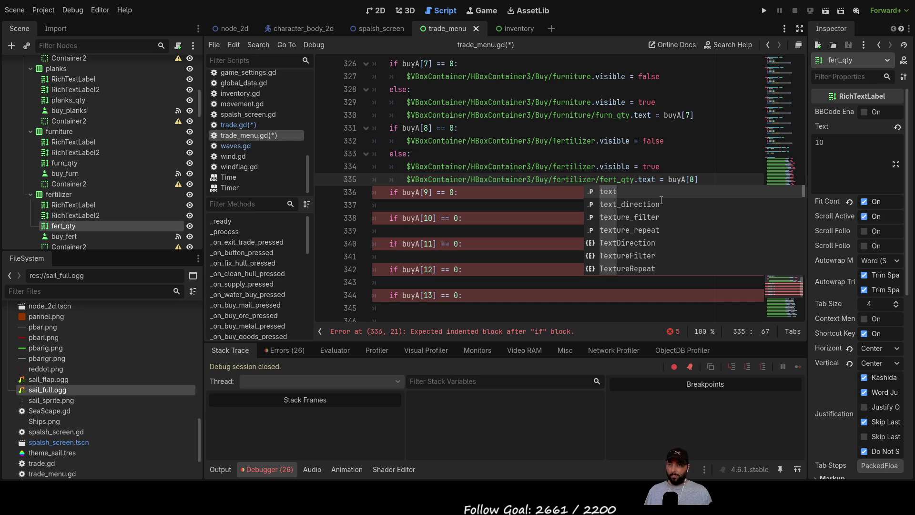
{"action": "key", "text": "Right"}
{"action": "key", "text": "Right"}
{"action": "key", "text": "Right"}
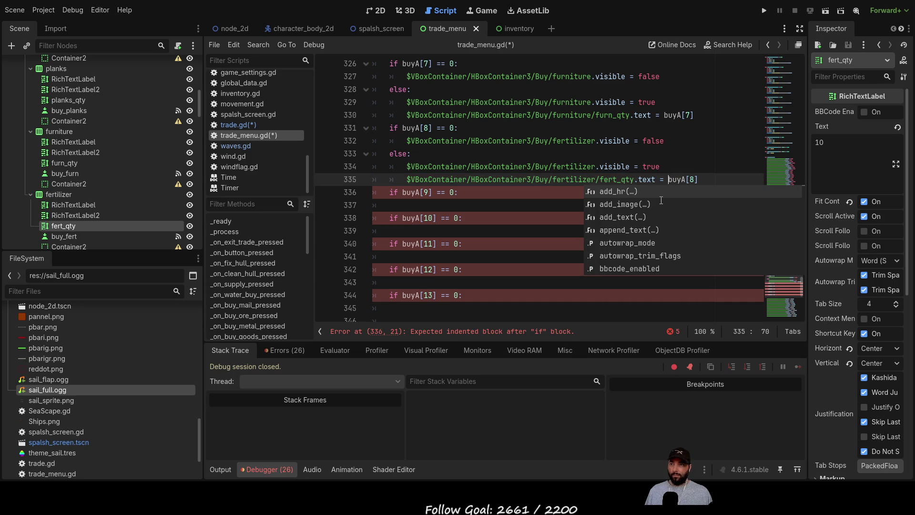
{"action": "left_click", "coordinate": [478, 208]}
{"action": "scroll", "coordinate": [478, 210], "scroll_direction": "down", "scroll_amount": 6}
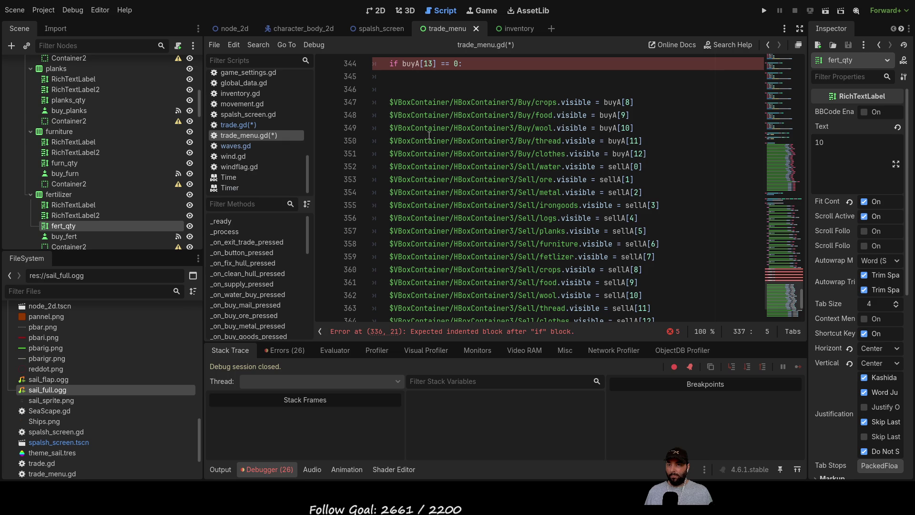
Move the crops visibility line under if buyA[9] and set it to false.
{"action": "scroll", "coordinate": [468, 154], "scroll_direction": "up", "scroll_amount": 2}
{"action": "mouse_move", "coordinate": [643, 182]}
{"action": "left_mouse_down"}
{"action": "mouse_move", "coordinate": [429, 166]}
{"action": "mouse_move", "coordinate": [389, 179]}
{"action": "left_mouse_up"}
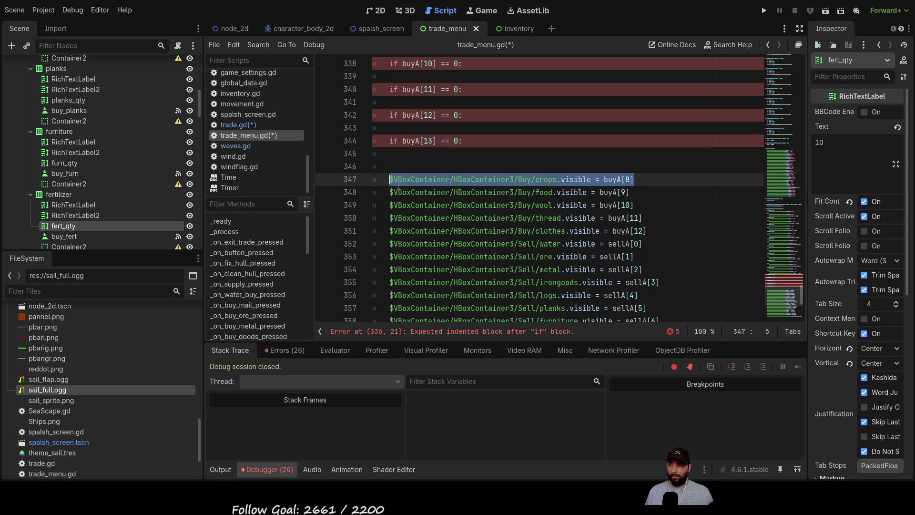
{"action": "key", "text": "Left"}
{"action": "scroll", "coordinate": [429, 271], "scroll_direction": "up", "scroll_amount": 6}
{"action": "left_click", "coordinate": [430, 282]}
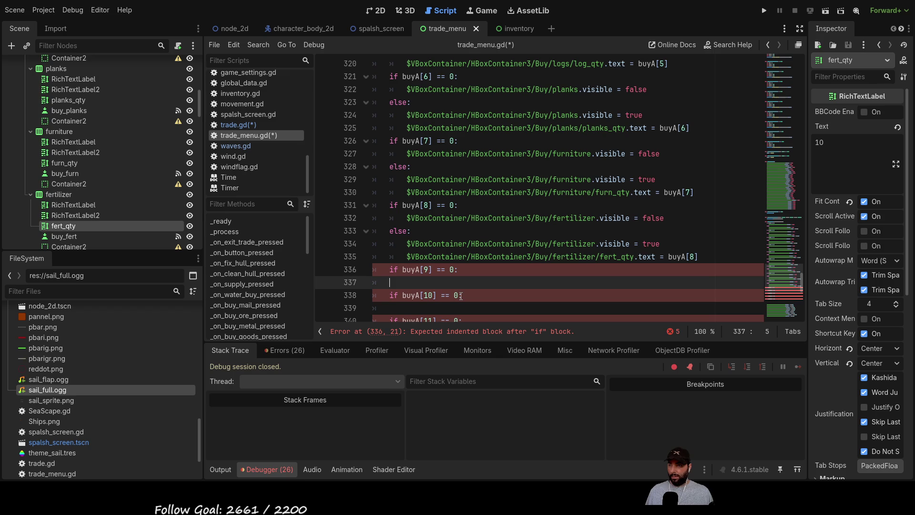
{"action": "key", "text": "ctrl+v"}
{"action": "scroll", "coordinate": [476, 238], "scroll_direction": "down", "scroll_amount": 2}
{"action": "left_click_drag", "start_coordinate": [621, 205], "coordinate": [655, 206]}
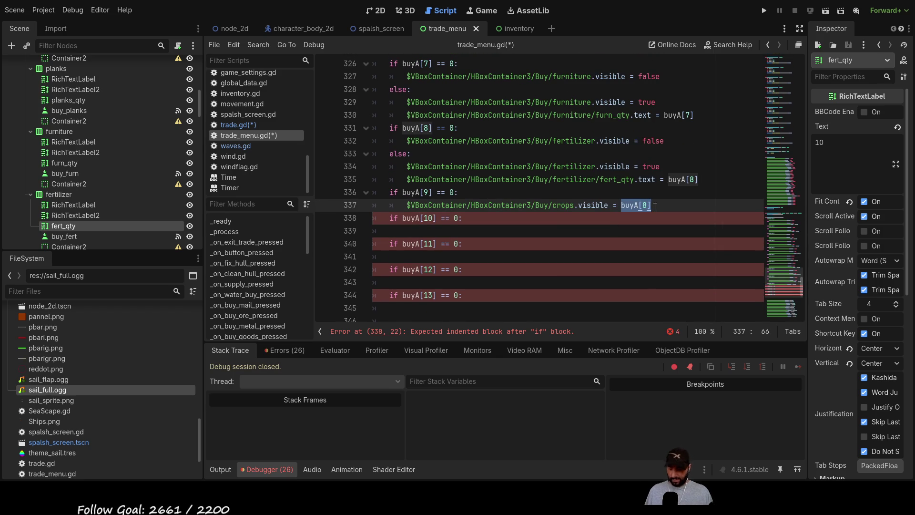
{"action": "type", "text": "false"}
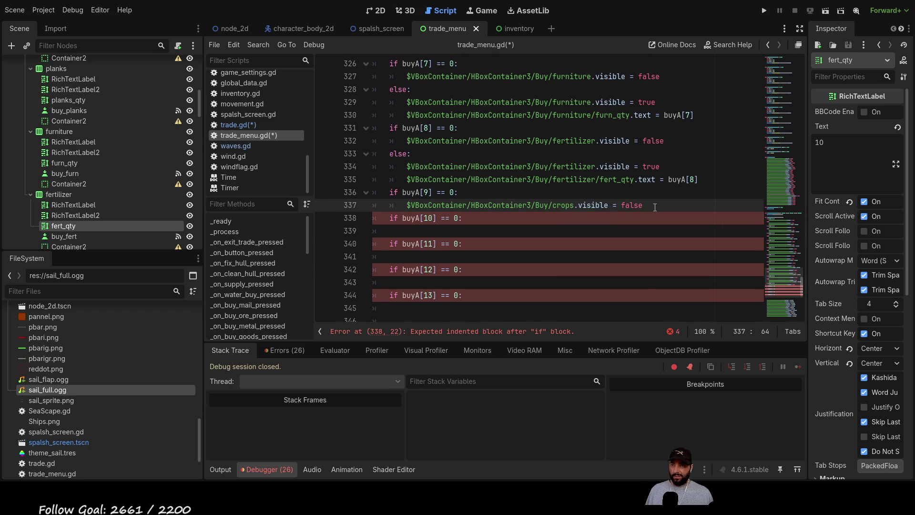
Add an else branch that sets crops.visible to true.
{"action": "key", "text": "Down"}
{"action": "key", "text": "Home"}
{"action": "key", "text": "Right"}
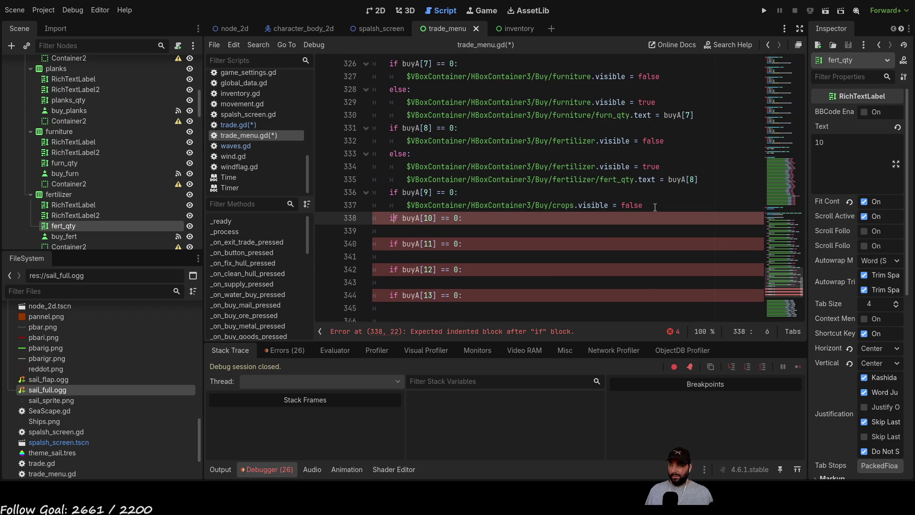
{"action": "key", "text": "Return"}
{"action": "key", "text": "Up"}
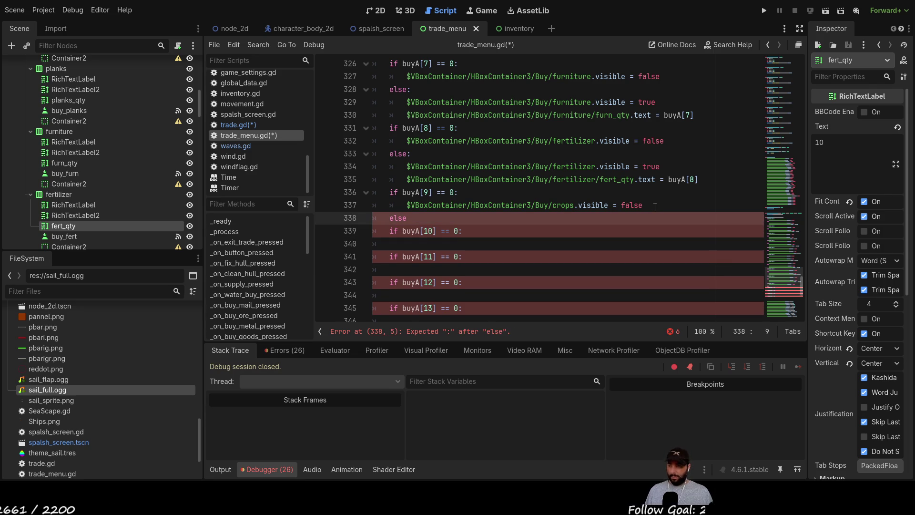
{"action": "type", "text": ":"}
{"action": "key", "text": "Return"}
{"action": "left_click_drag", "start_coordinate": [646, 205], "coordinate": [406, 205]}
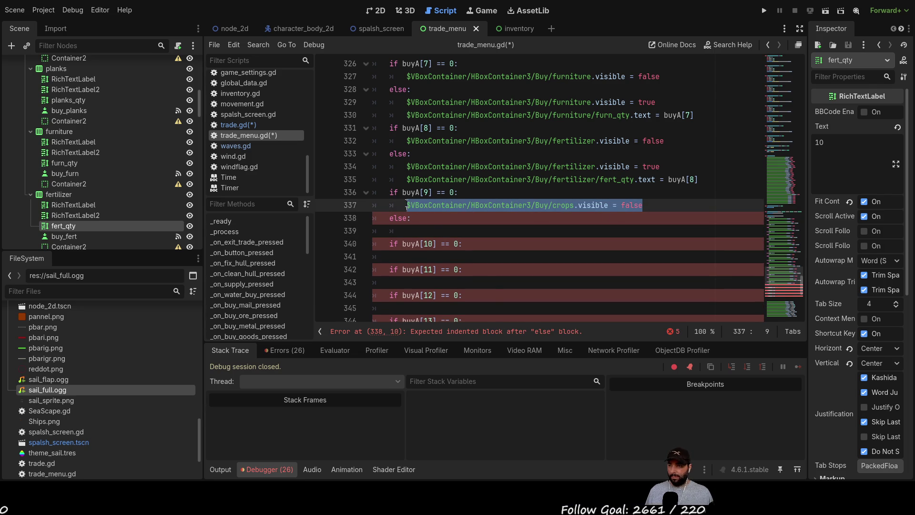
{"action": "key", "text": "ctrl+c"}
{"action": "left_click", "coordinate": [424, 228]}
{"action": "key", "text": "ctrl+v"}
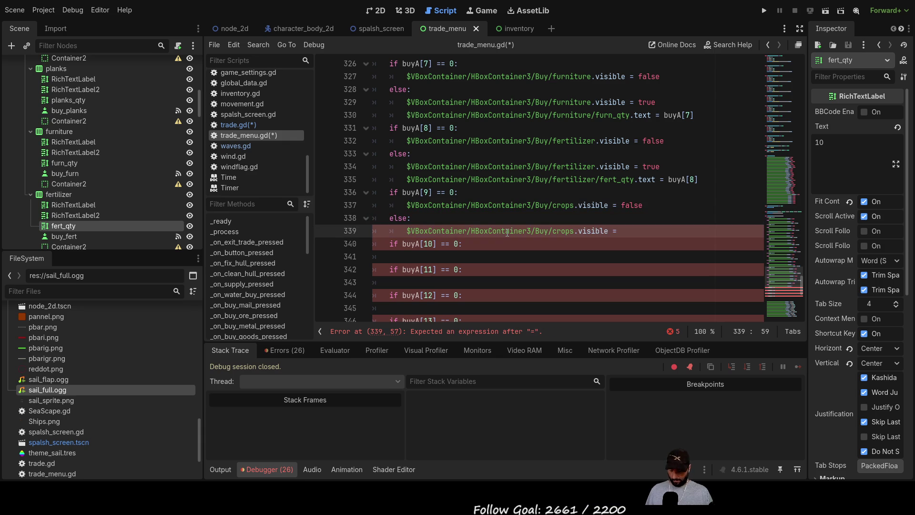
{"action": "type", "text": "true"}
{"action": "key", "text": "Return"}
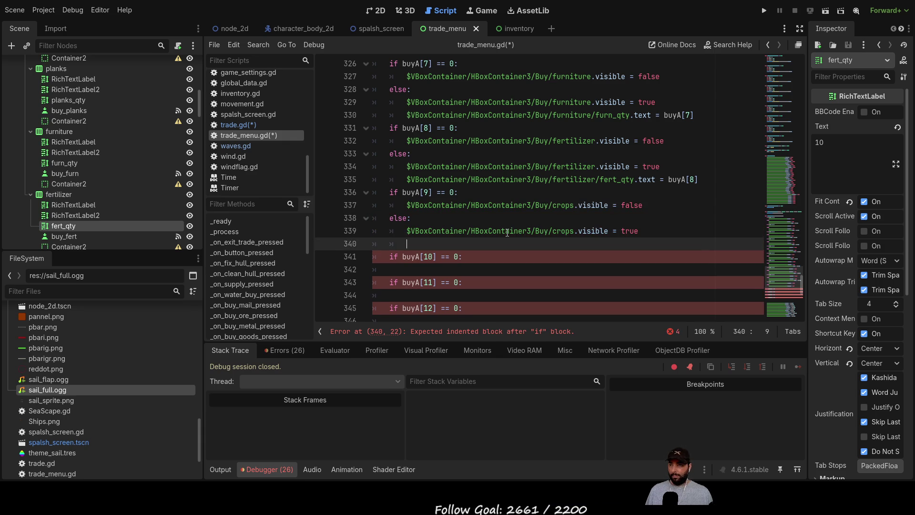
Add crop_qty.text = buyA[9] inside the crops else branch.
{"action": "scroll", "coordinate": [108, 180], "scroll_direction": "down", "scroll_amount": 3}
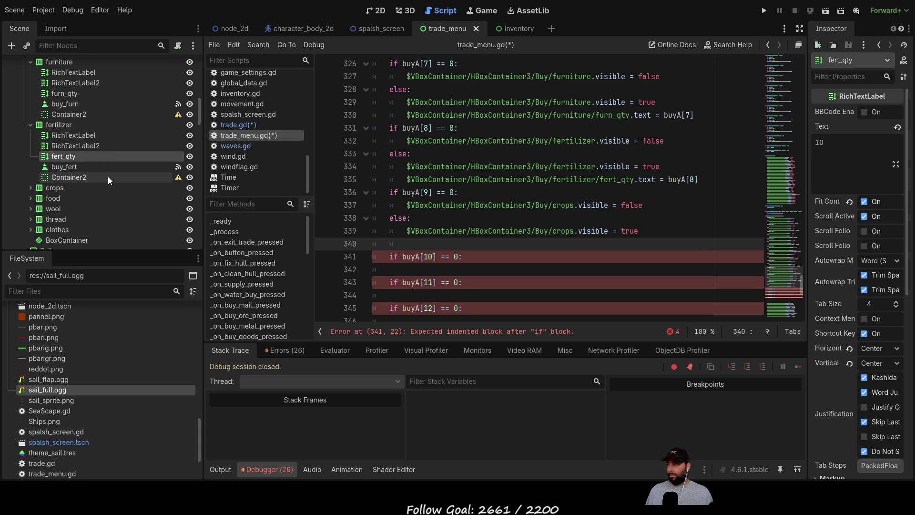
{"action": "left_click", "coordinate": [31, 188]}
{"action": "mouse_move", "coordinate": [61, 220]}
{"action": "left_mouse_down"}
{"action": "mouse_move", "coordinate": [429, 248]}
{"action": "mouse_move", "coordinate": [635, 246]}
{"action": "left_mouse_up"}
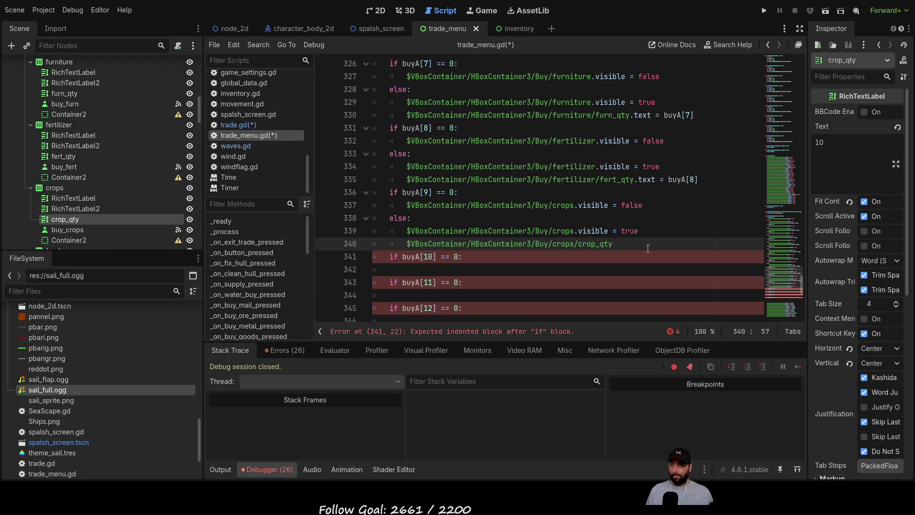
{"action": "type", "text": ".text ="}
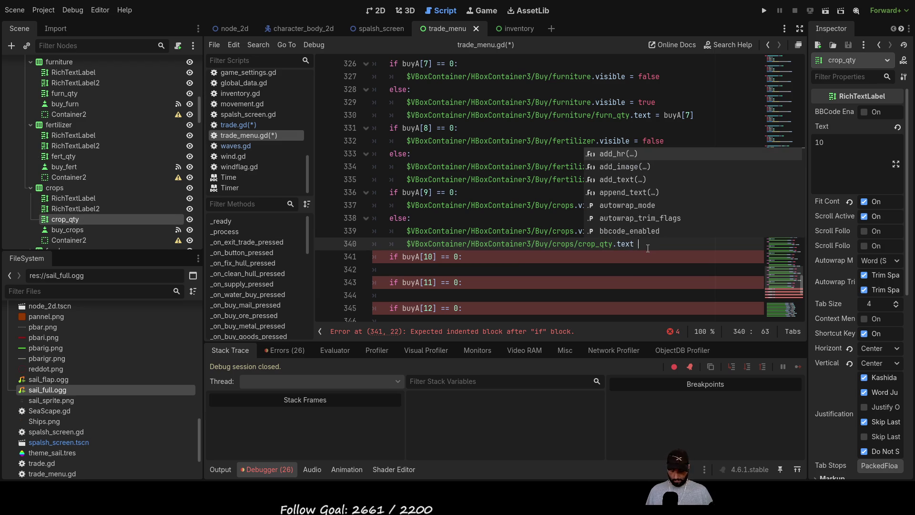
{"action": "left_click_drag", "start_coordinate": [432, 192], "coordinate": [402, 192]}
{"action": "key", "text": "ctrl+c"}
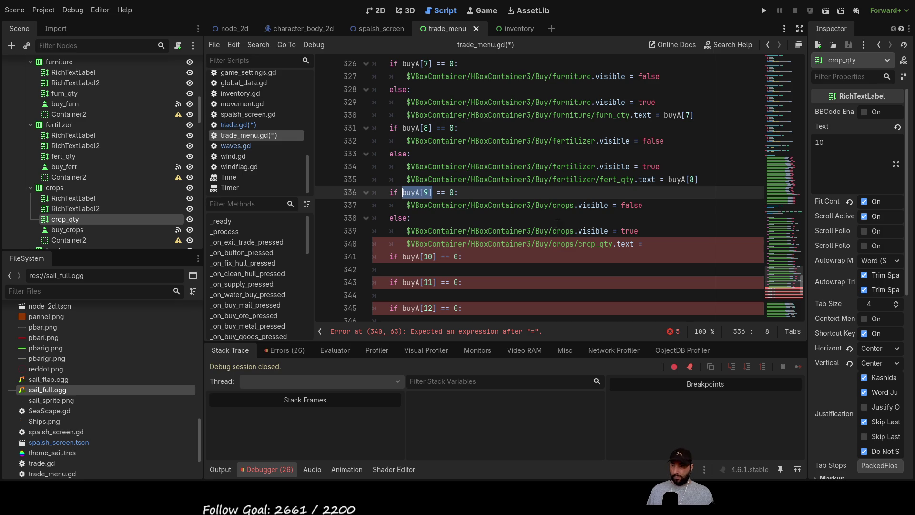
{"action": "left_click", "coordinate": [659, 244]}
{"action": "key", "text": "ctrl+v"}
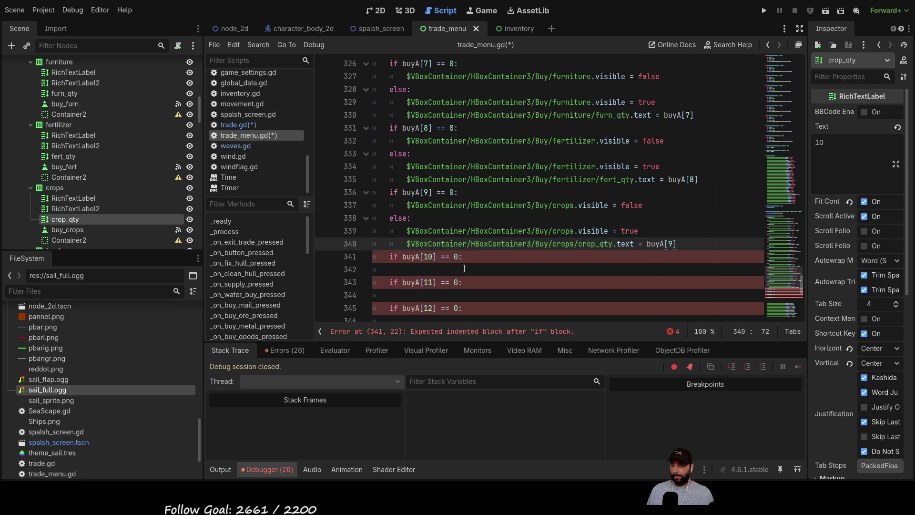
Move the food visibility line under if buyA[10] and set it to false.
{"action": "scroll", "coordinate": [511, 267], "scroll_direction": "down", "scroll_amount": 4}
{"action": "left_click_drag", "start_coordinate": [630, 230], "coordinate": [595, 231]}
{"action": "left_click_drag", "start_coordinate": [524, 233], "coordinate": [389, 232]}
{"action": "key", "text": "BackSpace"}
{"action": "scroll", "coordinate": [444, 235], "scroll_direction": "up", "scroll_amount": 2}
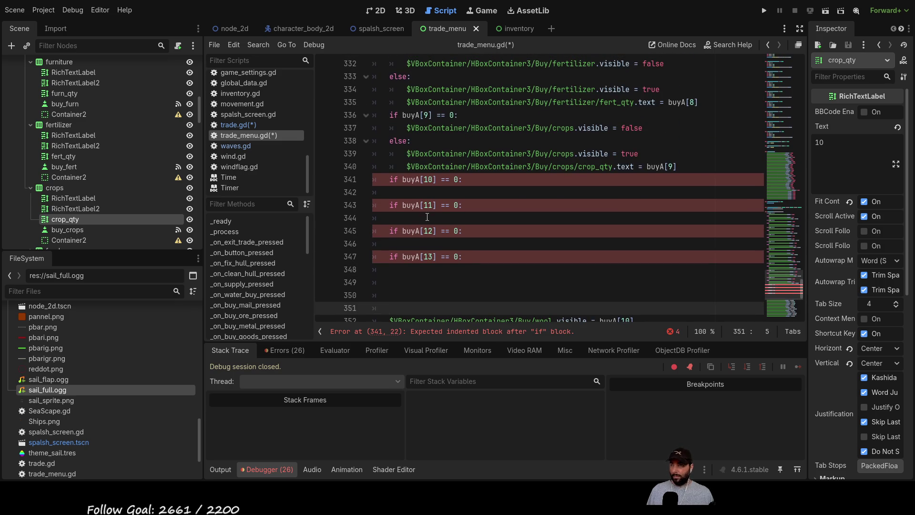
{"action": "left_click", "coordinate": [434, 193]}
{"action": "key", "text": "Tab"}
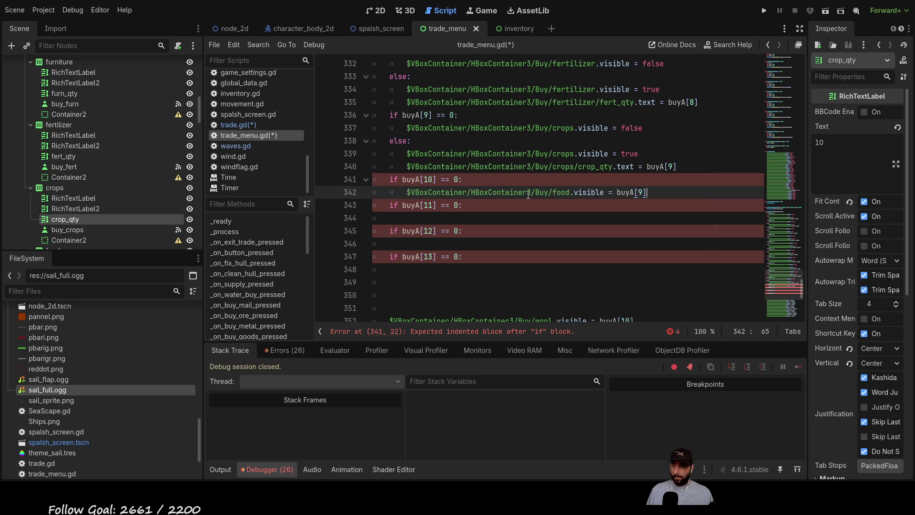
{"action": "key", "text": "ctrl+v"}
{"action": "left_click_drag", "start_coordinate": [616, 192], "coordinate": [649, 195]}
{"action": "type", "text": "false"}
{"action": "key", "text": "Return"}
Add an else branch under the buyA[10] check that sets food.visible to true.
{"action": "key", "text": "BackSpace"}
{"action": "type", "text": "else"}
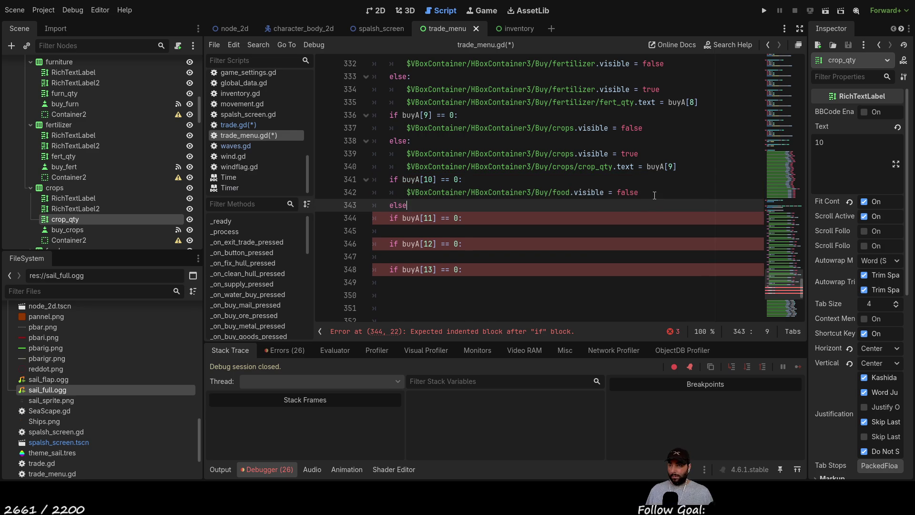
{"action": "key", "text": "Return"}
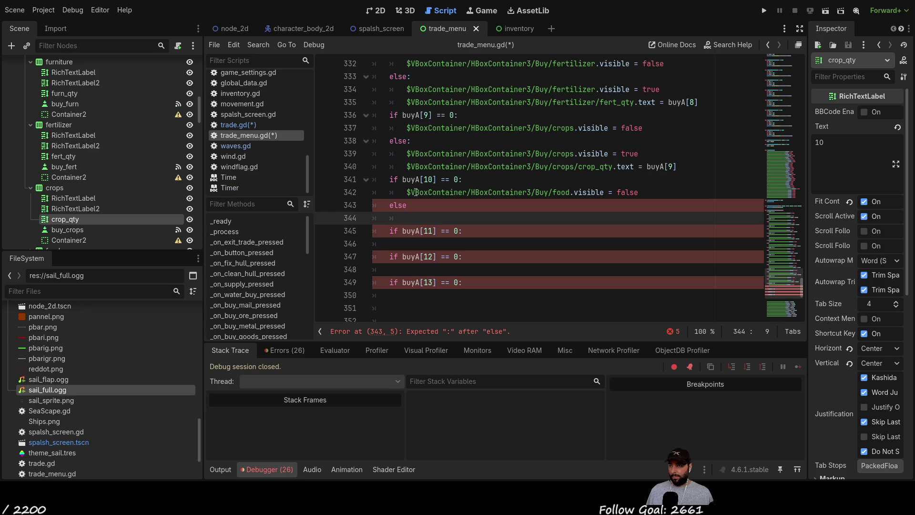
{"action": "mouse_move", "coordinate": [406, 192]}
{"action": "left_mouse_down"}
{"action": "mouse_move", "coordinate": [646, 199]}
{"action": "mouse_move", "coordinate": [642, 192]}
{"action": "left_mouse_up"}
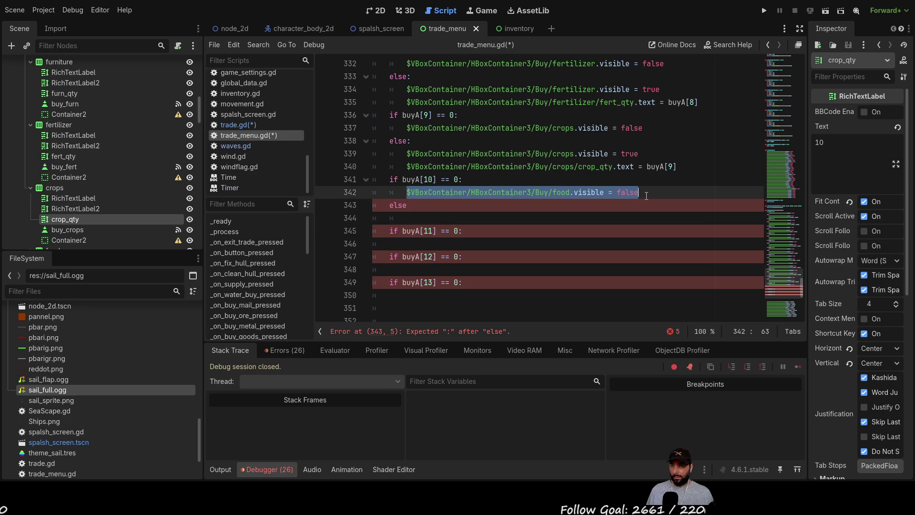
{"action": "key", "text": "ctrl+c"}
{"action": "left_click", "coordinate": [437, 222]}
{"action": "key", "text": "ctrl+v"}
{"action": "key", "text": "BackSpace"}
{"action": "key", "text": "BackSpace"}
{"action": "key", "text": "BackSpace"}
{"action": "key", "text": "BackSpace"}
{"action": "key", "text": "BackSpace"}
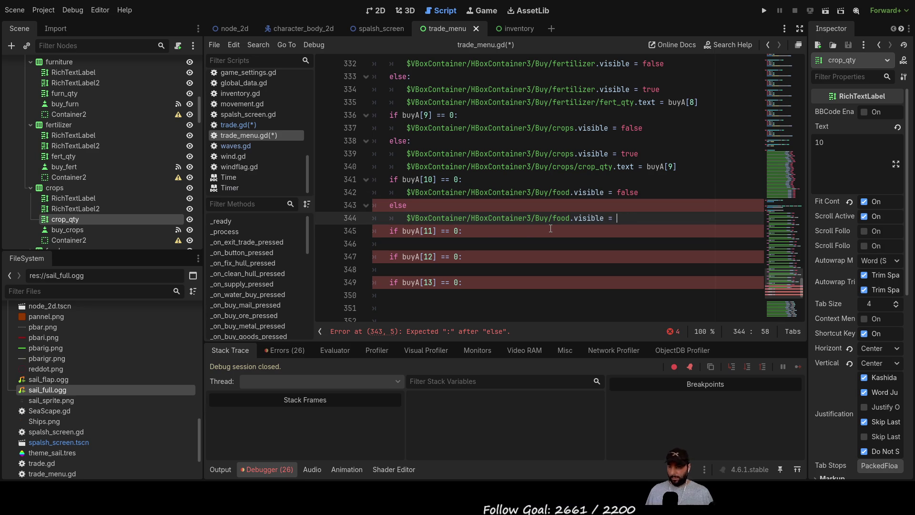
{"action": "type", "text": "true"}
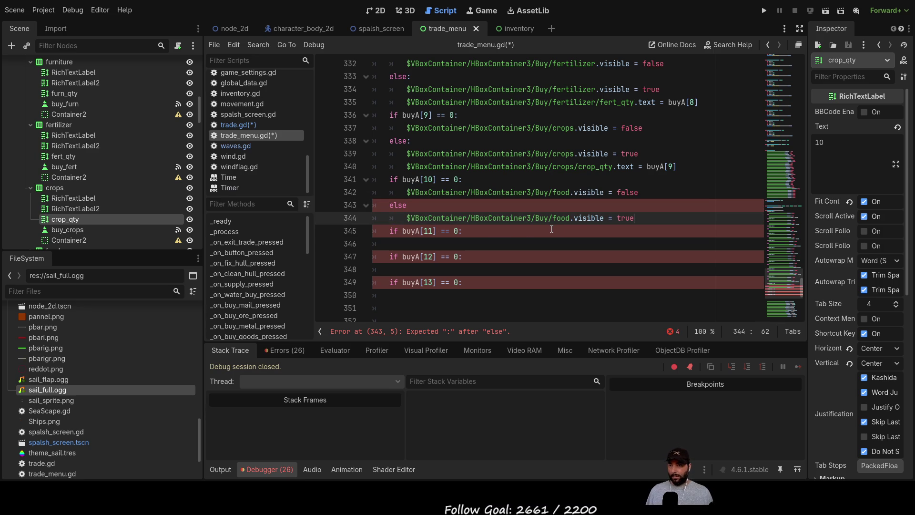
{"action": "key", "text": "Return"}
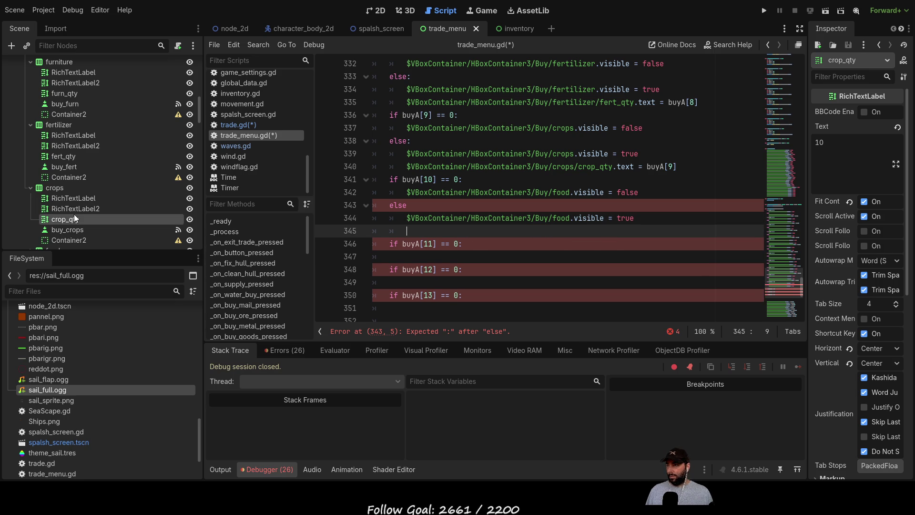
Add food_qty = buyA[10] on line 345 from the food node's child.
{"action": "scroll", "coordinate": [69, 217], "scroll_direction": "down", "scroll_amount": 3}
{"action": "left_click", "coordinate": [30, 204]}
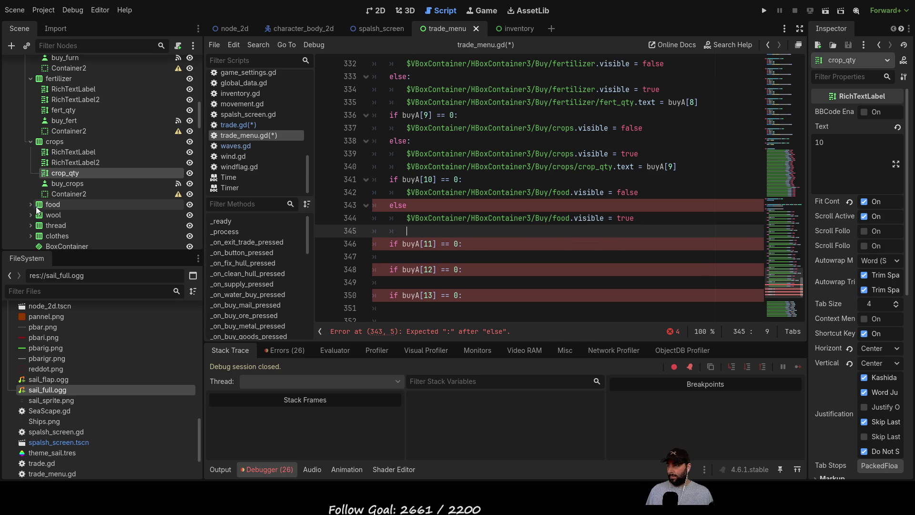
{"action": "left_click_drag", "start_coordinate": [67, 237], "coordinate": [617, 233]}
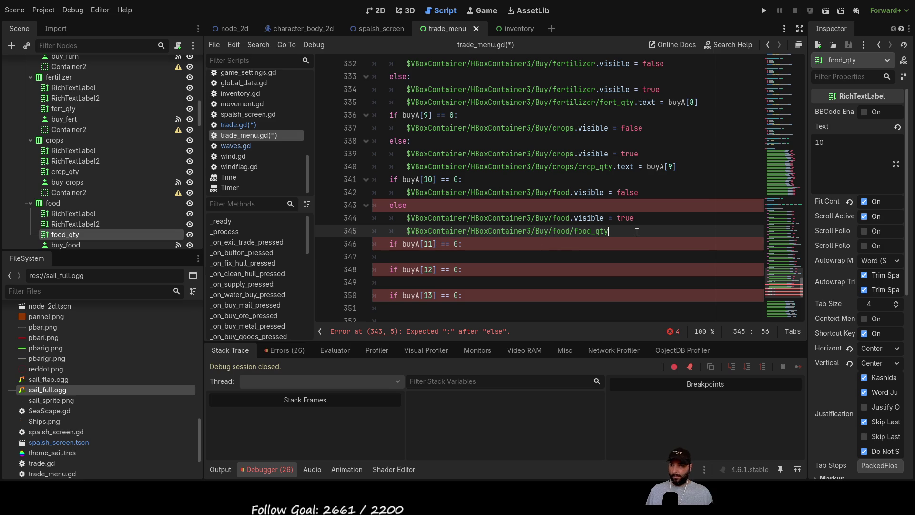
{"action": "type", "text": " ="}
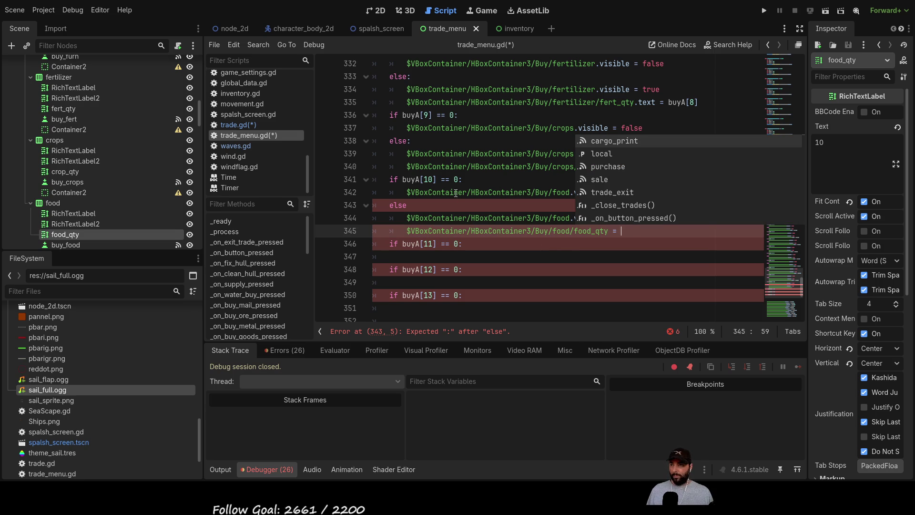
{"action": "double_click", "coordinate": [424, 179]}
{"action": "key", "text": "shift+Left"}
{"action": "key", "text": "shift+Left"}
{"action": "key", "text": "shift+Left"}
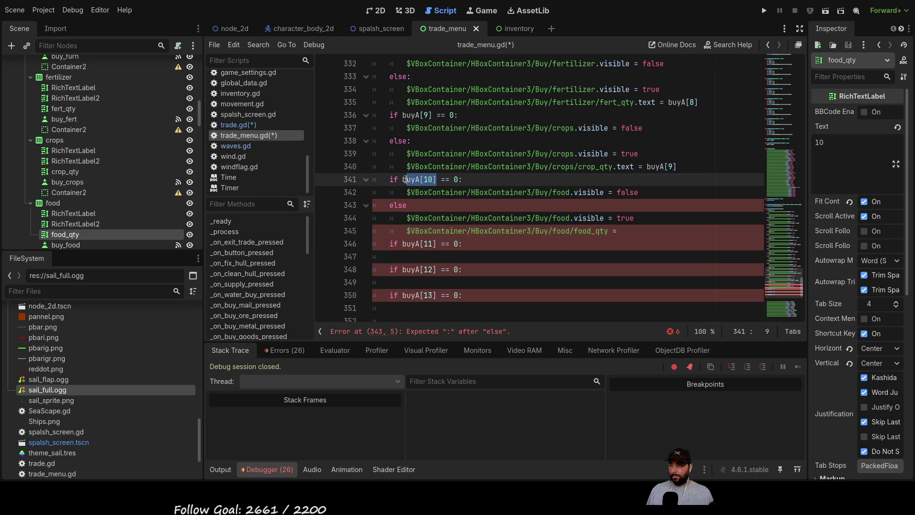
{"action": "key", "text": "ctrl+c"}
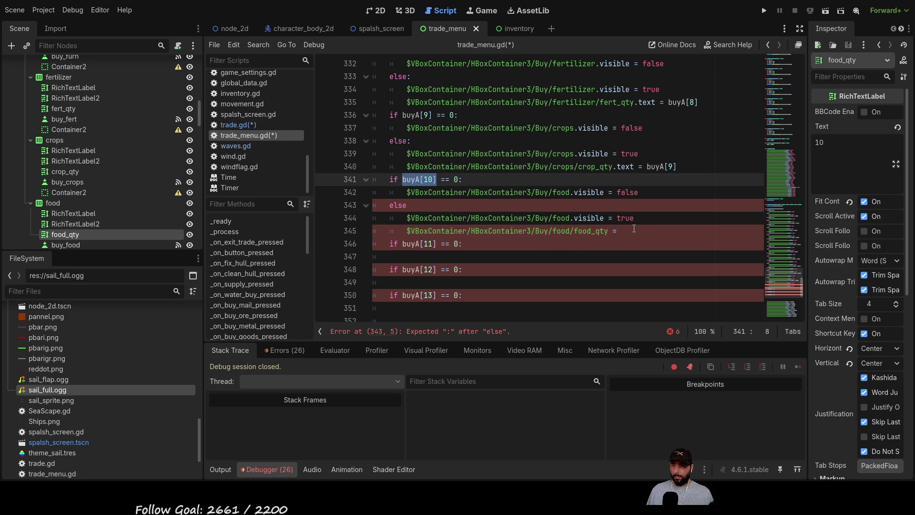
{"action": "left_click", "coordinate": [621, 231]}
{"action": "key", "text": "ctrl+v"}
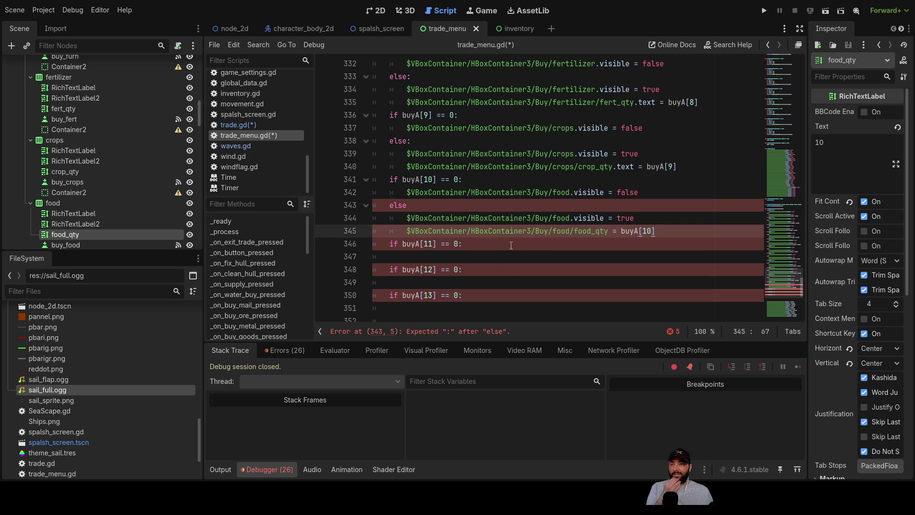
{"action": "scroll", "coordinate": [487, 242], "scroll_direction": "down", "scroll_amount": 2}
{"action": "scroll", "coordinate": [562, 250], "scroll_direction": "down", "scroll_amount": 1}
{"action": "left_click_drag", "start_coordinate": [636, 243], "coordinate": [394, 245]}
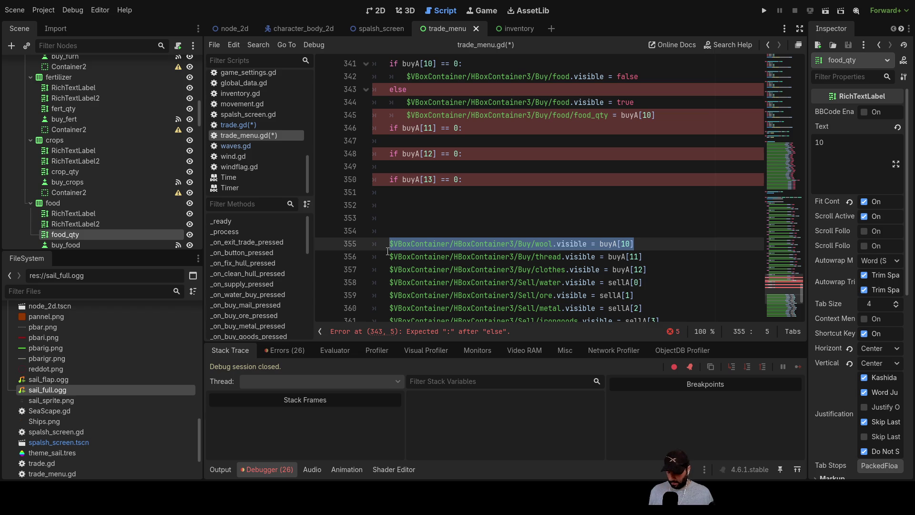
Move the wool visibility line under if buyA[11] == 0 and set it to false.
{"action": "key", "text": "BackSpace"}
{"action": "left_click", "coordinate": [424, 143]}
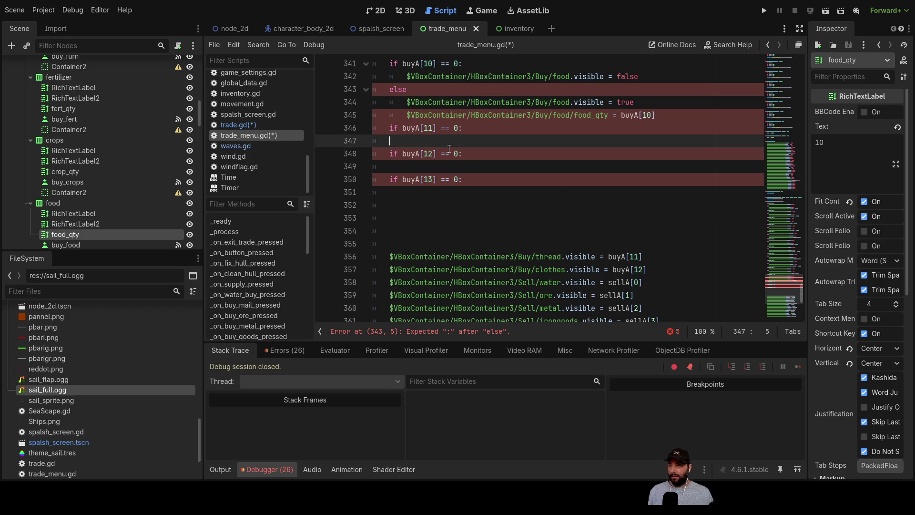
{"action": "key", "text": "ctrl+v"}
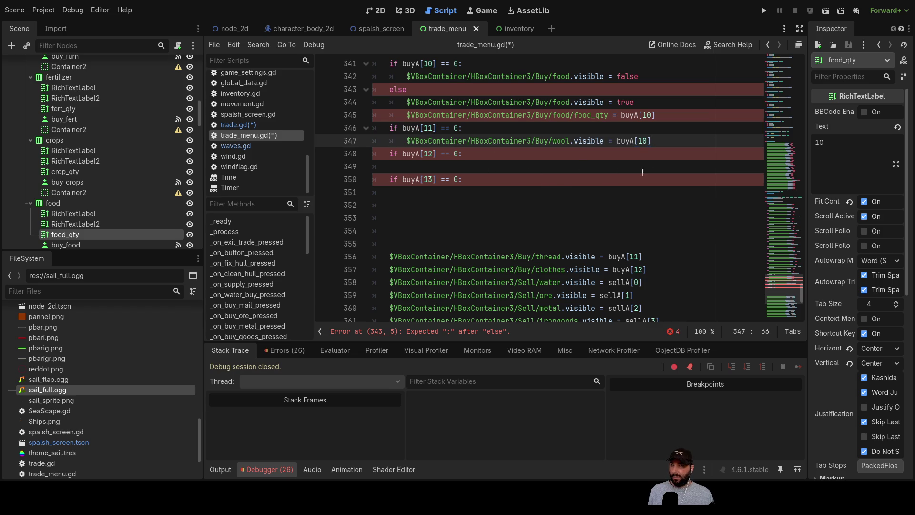
{"action": "left_click_drag", "start_coordinate": [658, 142], "coordinate": [617, 141]}
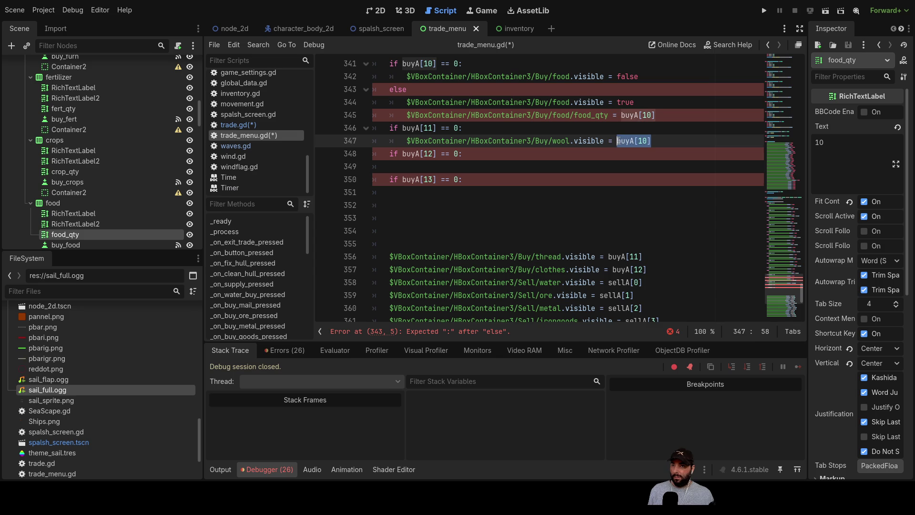
{"action": "type", "text": "false"}
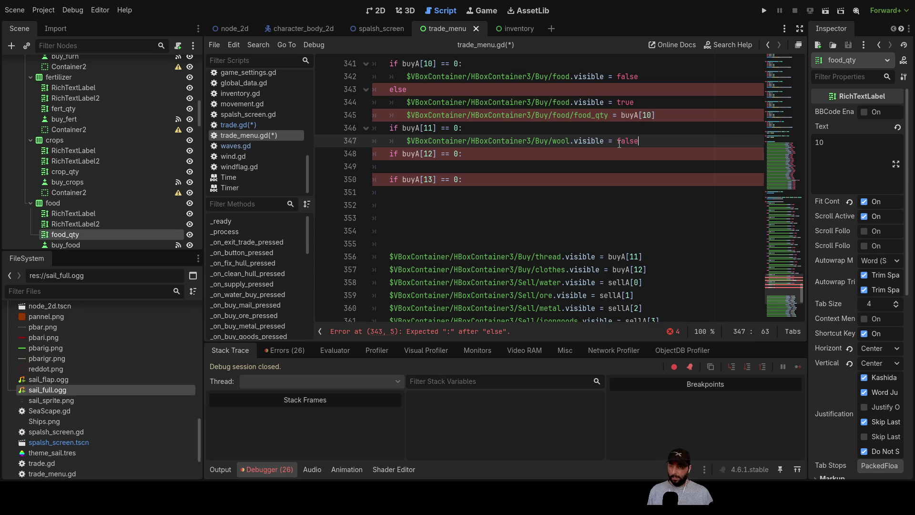
Add the colon to the food else and .text after food_qty, then save the scripts.
{"action": "scroll", "coordinate": [590, 207], "scroll_direction": "up", "scroll_amount": 2}
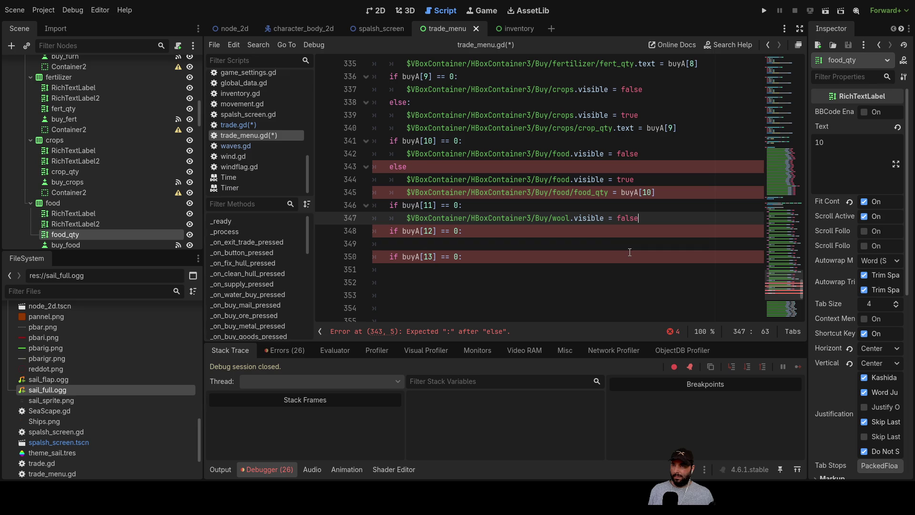
{"action": "left_click", "coordinate": [430, 168]}
{"action": "type", "text": ":"}
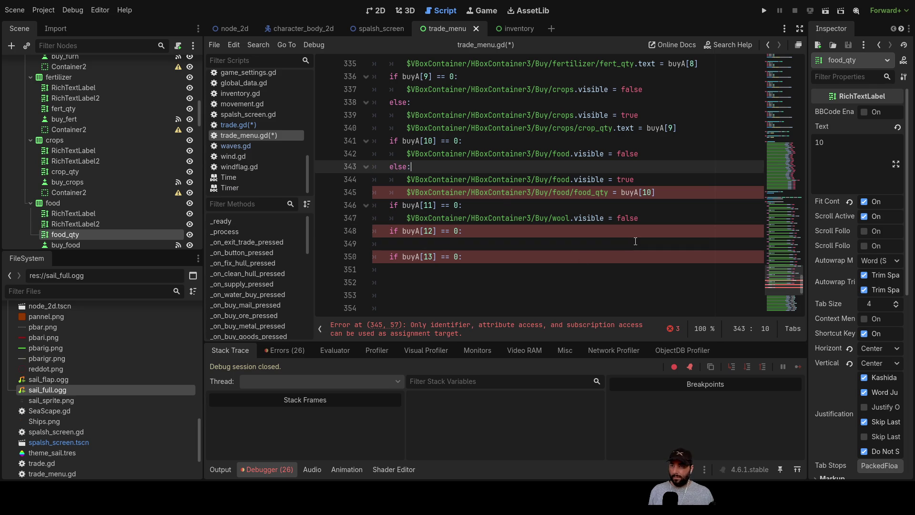
{"action": "left_click", "coordinate": [609, 193]}
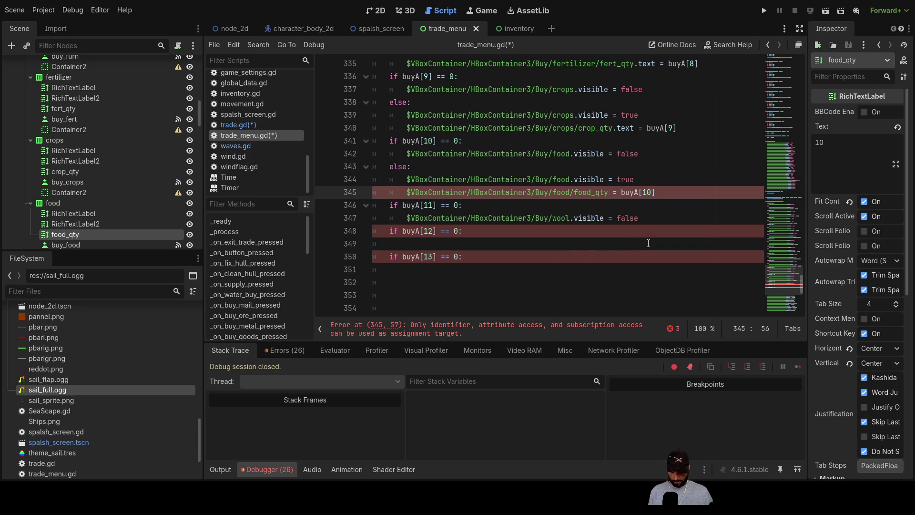
{"action": "type", "text": ".text"}
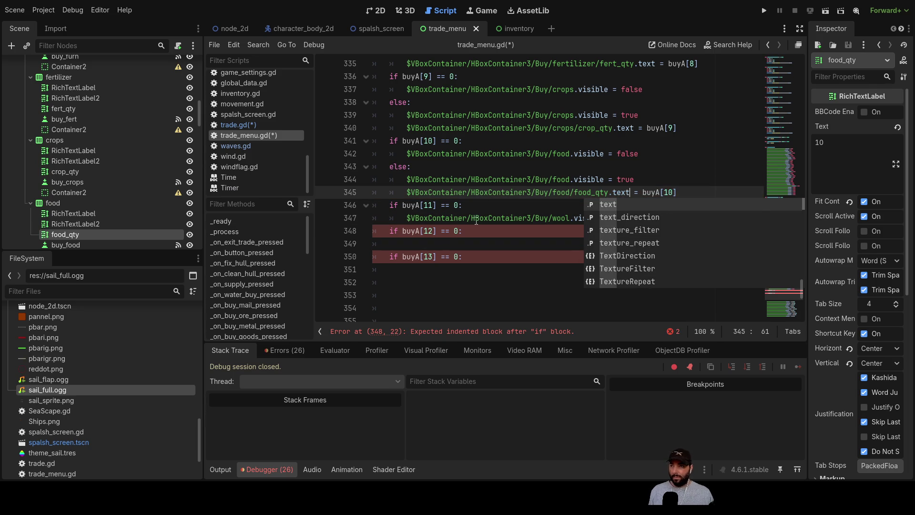
{"action": "left_click", "coordinate": [469, 231]}
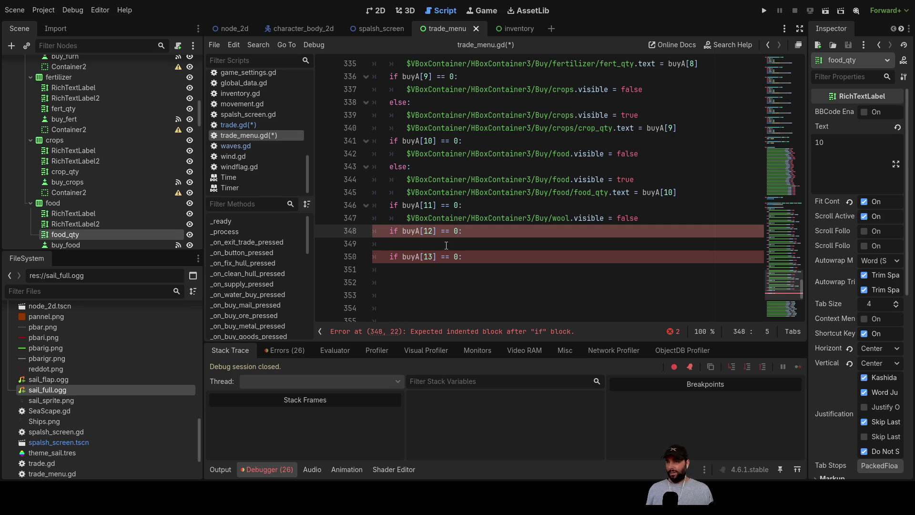
{"action": "key", "text": "ctrl+shift+Return"}
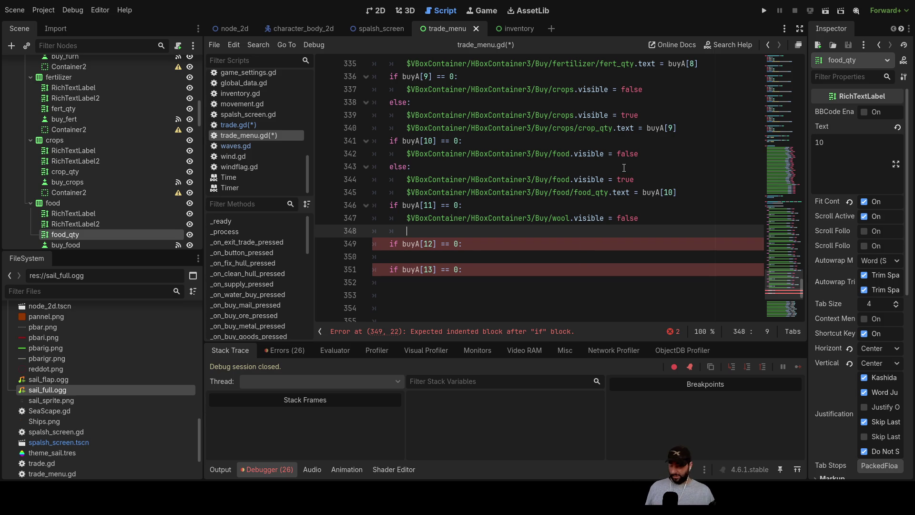
{"action": "key", "text": "ctrl+s"}
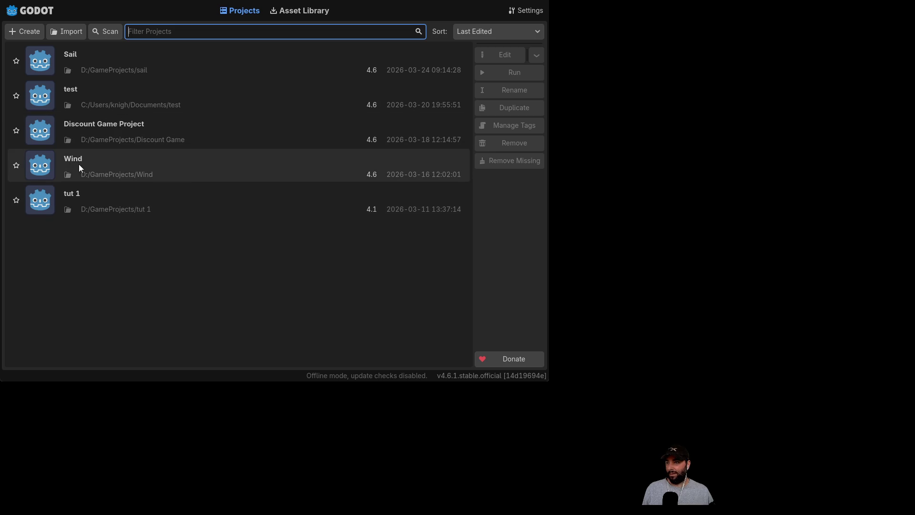
Open Discount Game Project from the Project Manager and switch to the main_menu scene tab.
{"action": "double_click", "coordinate": [153, 128]}
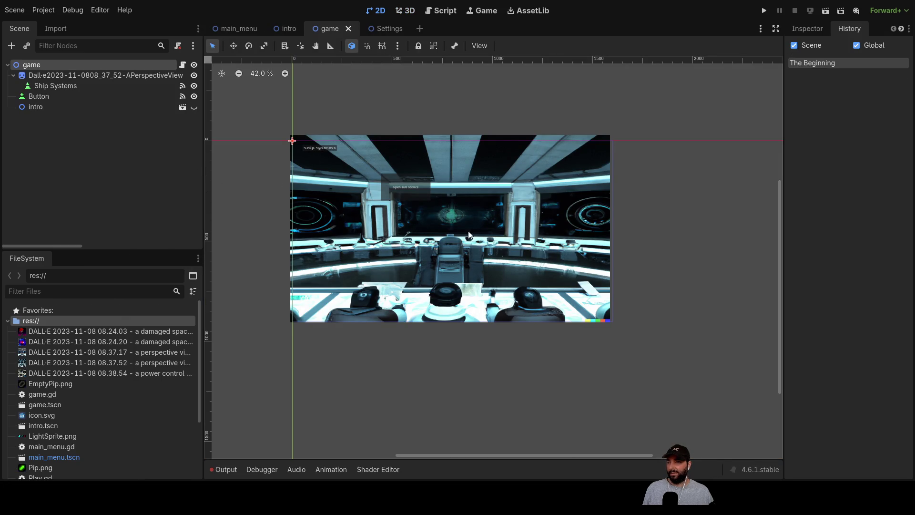
{"action": "scroll", "coordinate": [420, 203], "scroll_direction": "up", "scroll_amount": 6}
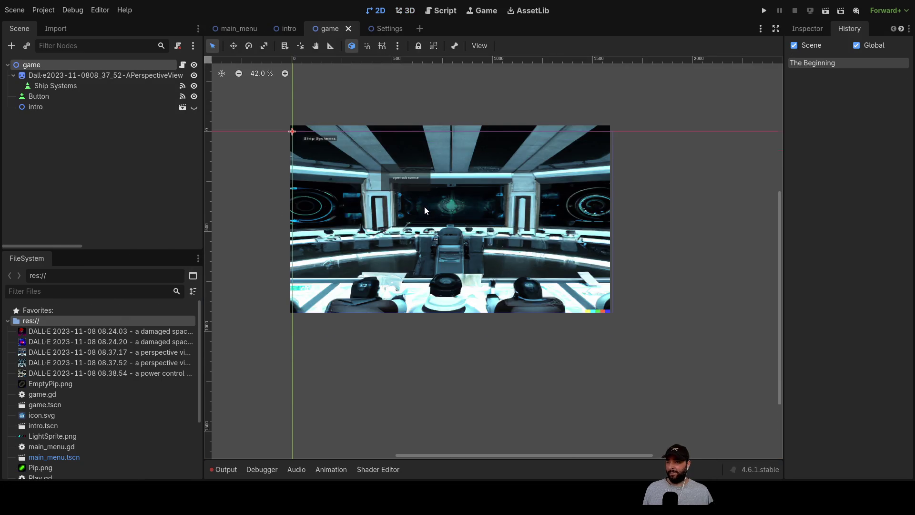
{"action": "scroll", "coordinate": [376, 210], "scroll_direction": "down", "scroll_amount": 1}
{"action": "scroll", "coordinate": [377, 210], "scroll_direction": "left", "scroll_amount": 5}
{"action": "scroll", "coordinate": [457, 215], "scroll_direction": "up", "scroll_amount": 3}
{"action": "scroll", "coordinate": [461, 214], "scroll_direction": "down", "scroll_amount": 3}
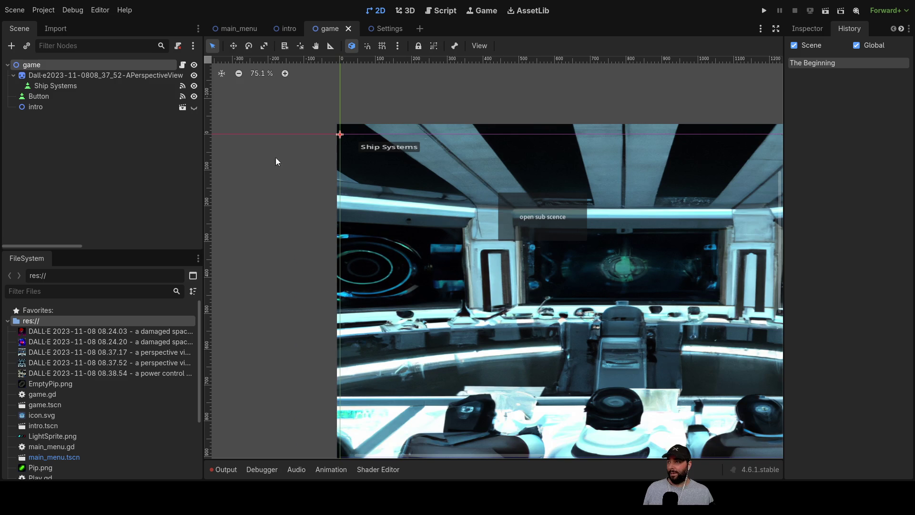
{"action": "left_click", "coordinate": [233, 28]}
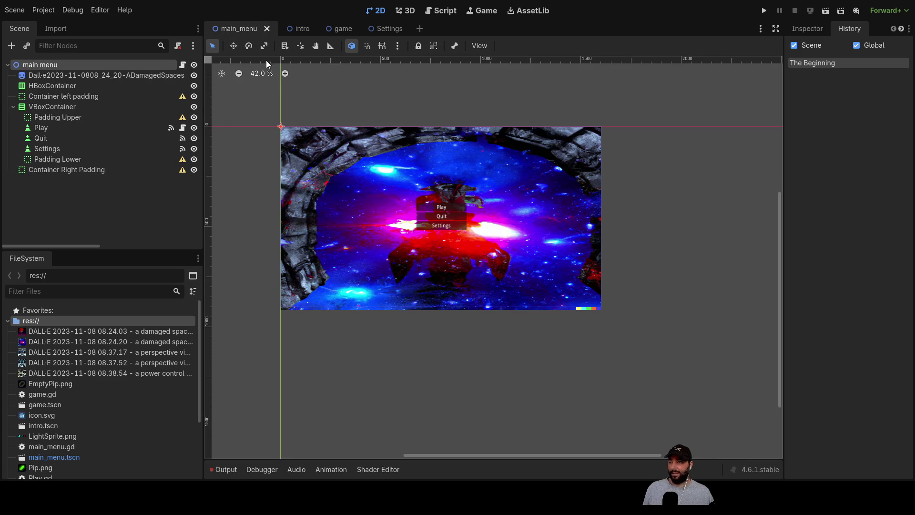
Cycle through the intro, game, Settings and main_menu scenes, then run the project.
{"action": "left_click", "coordinate": [300, 29]}
{"action": "left_click", "coordinate": [341, 28]}
{"action": "left_click", "coordinate": [385, 29]}
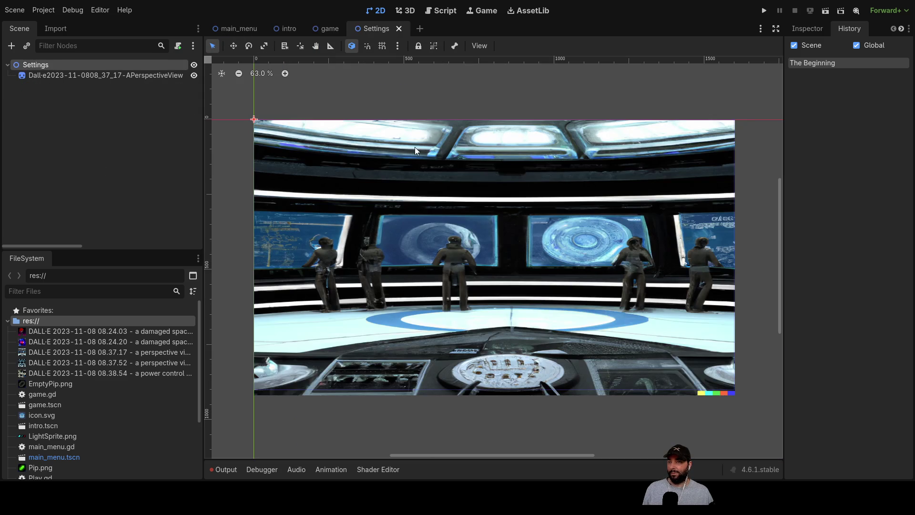
{"action": "left_click", "coordinate": [233, 28]}
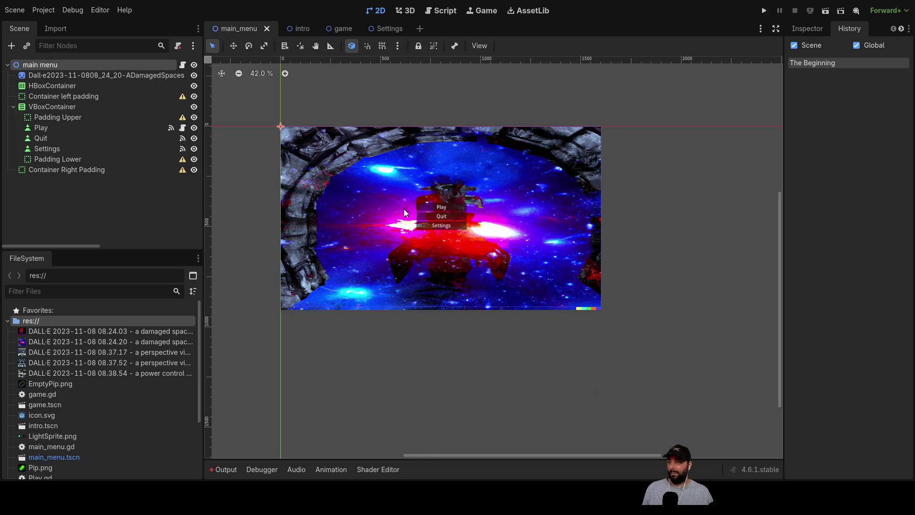
{"action": "left_click", "coordinate": [764, 11]}
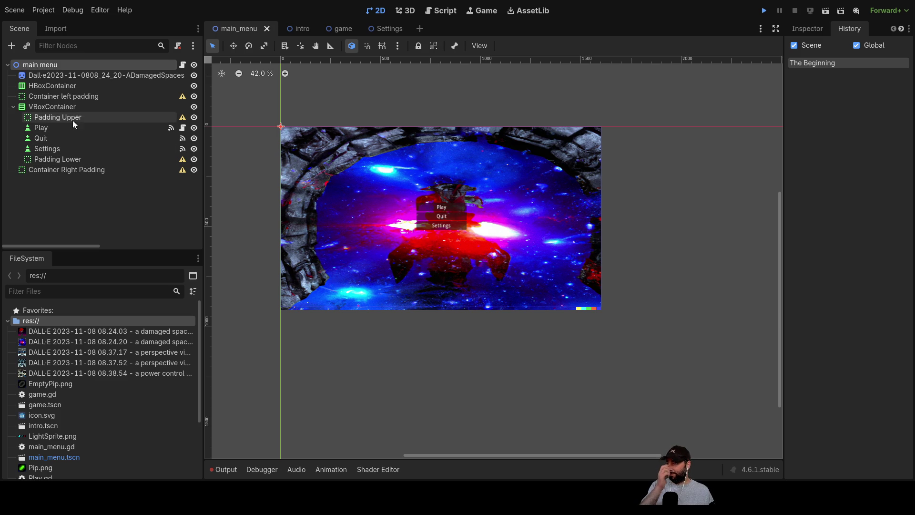
In the game scene, select the Ship Systems label and toggle the intro sub-scene's visibility.
{"action": "left_click", "coordinate": [305, 29]}
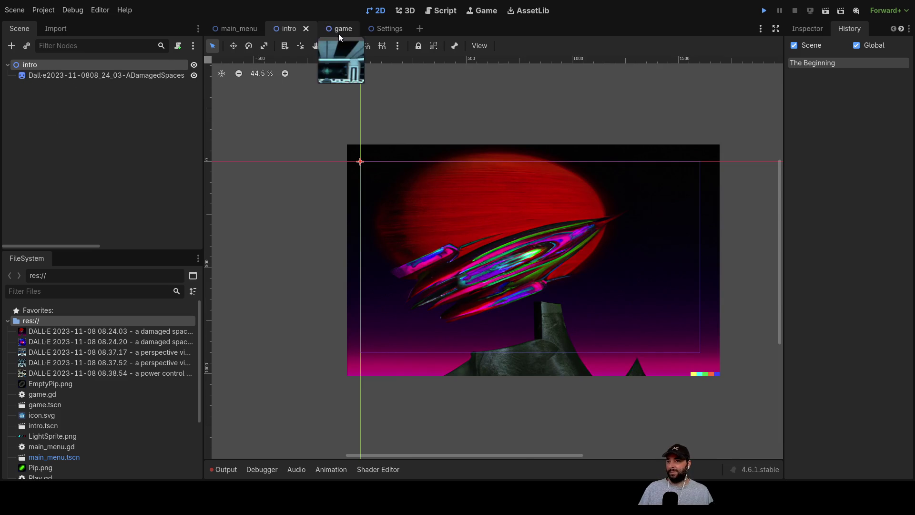
{"action": "left_click", "coordinate": [333, 29]}
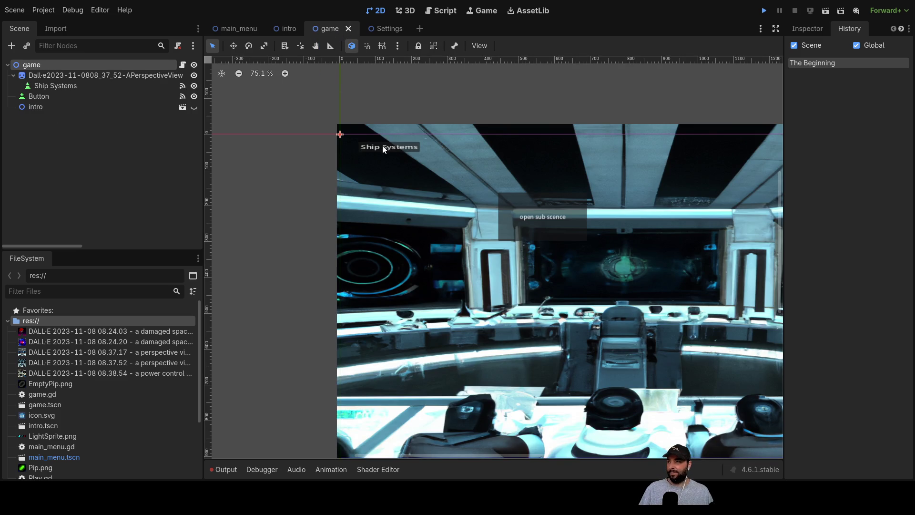
{"action": "left_click", "coordinate": [62, 86]}
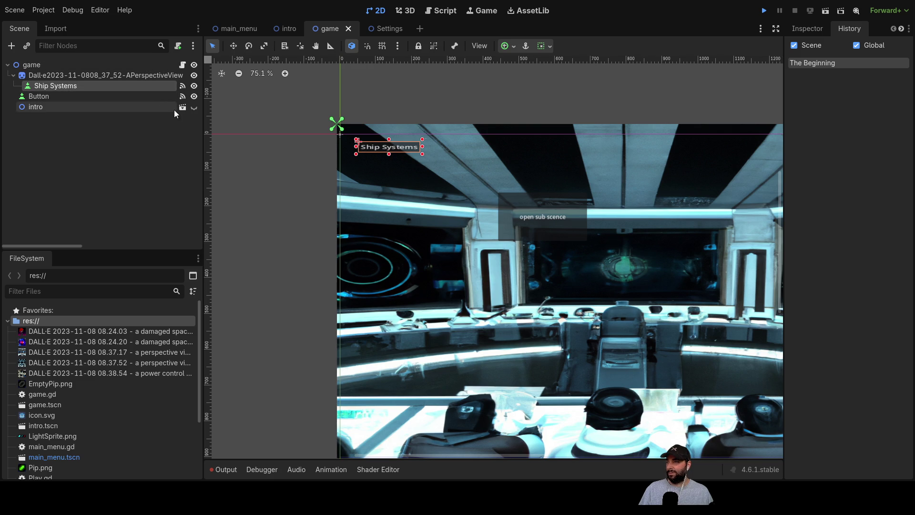
{"action": "left_click", "coordinate": [194, 107]}
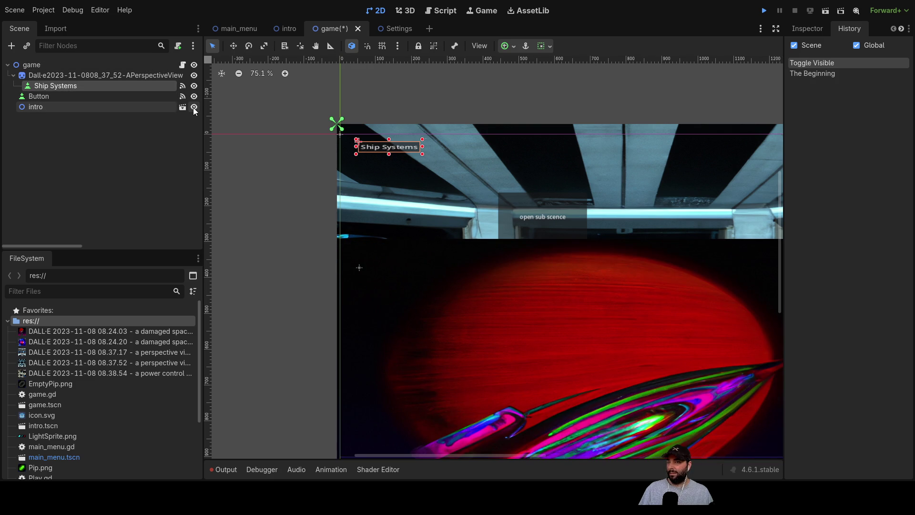
{"action": "left_click", "coordinate": [194, 107]}
{"action": "left_click", "coordinate": [194, 107]}
{"action": "scroll", "coordinate": [517, 283], "scroll_direction": "down", "scroll_amount": 4}
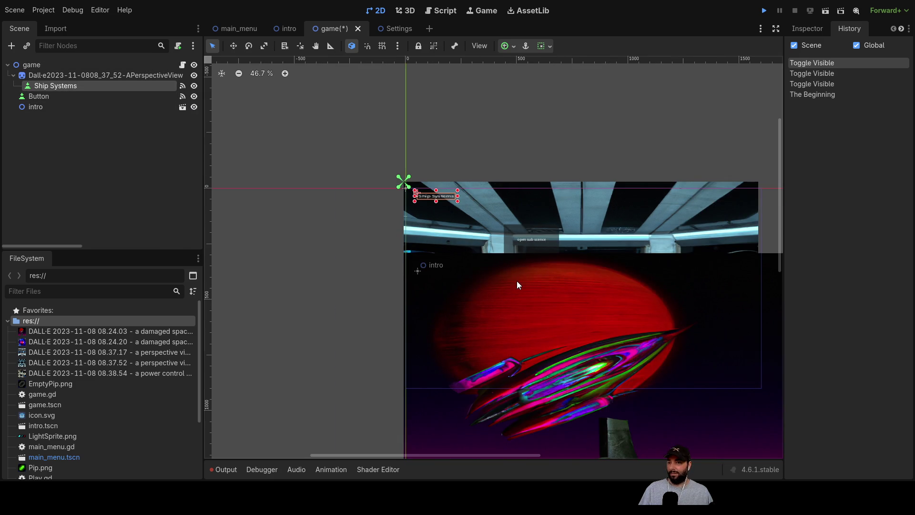
{"action": "scroll", "coordinate": [518, 283], "scroll_direction": "up", "scroll_amount": 3}
{"action": "left_click", "coordinate": [194, 107]}
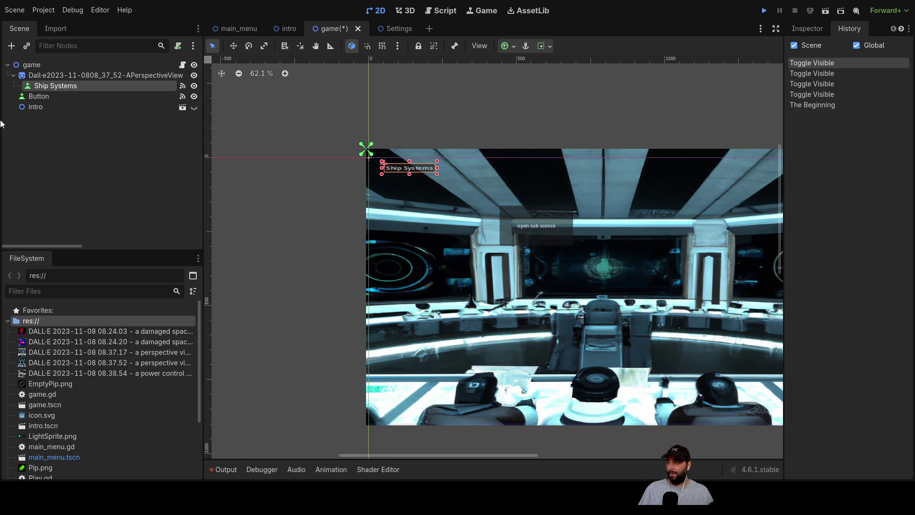
View the Settings scene and select the Pip.png image file.
{"action": "left_click", "coordinate": [396, 28]}
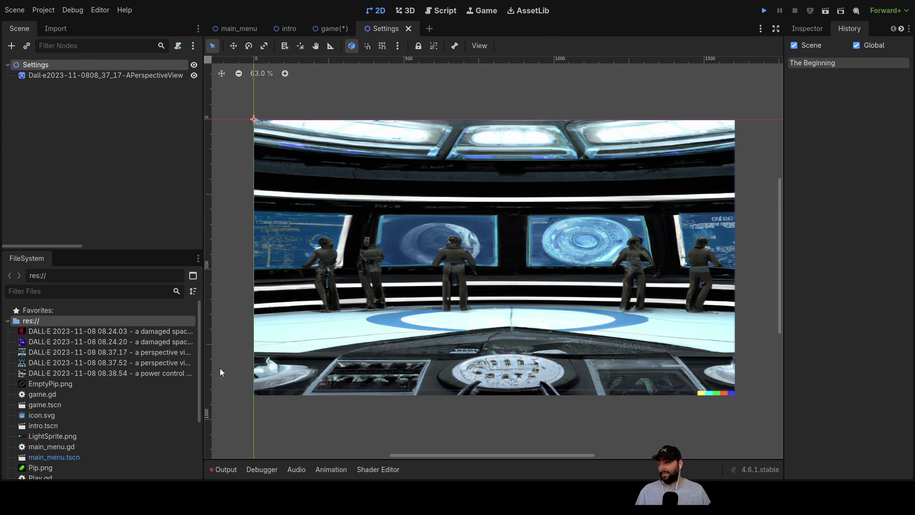
{"action": "scroll", "coordinate": [112, 366], "scroll_direction": "down", "scroll_amount": 4}
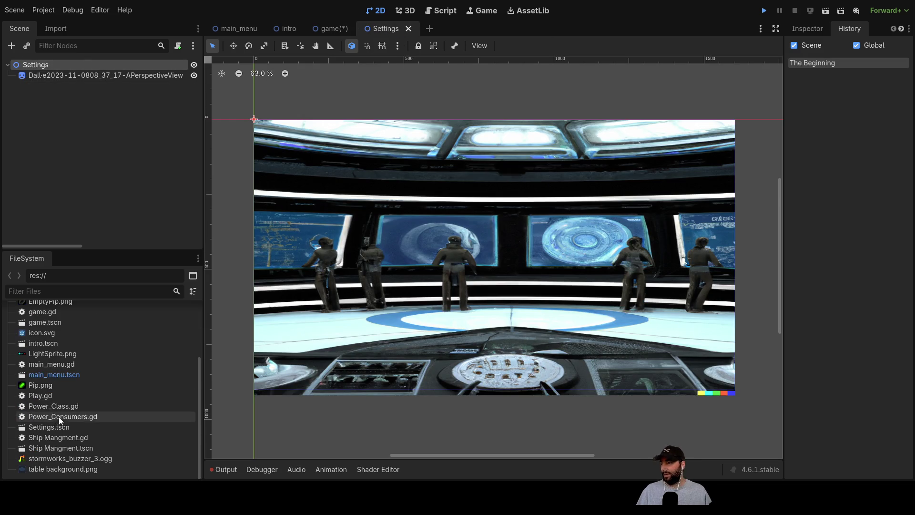
{"action": "left_click", "coordinate": [44, 385]}
{"action": "scroll", "coordinate": [44, 386], "scroll_direction": "up", "scroll_amount": 3}
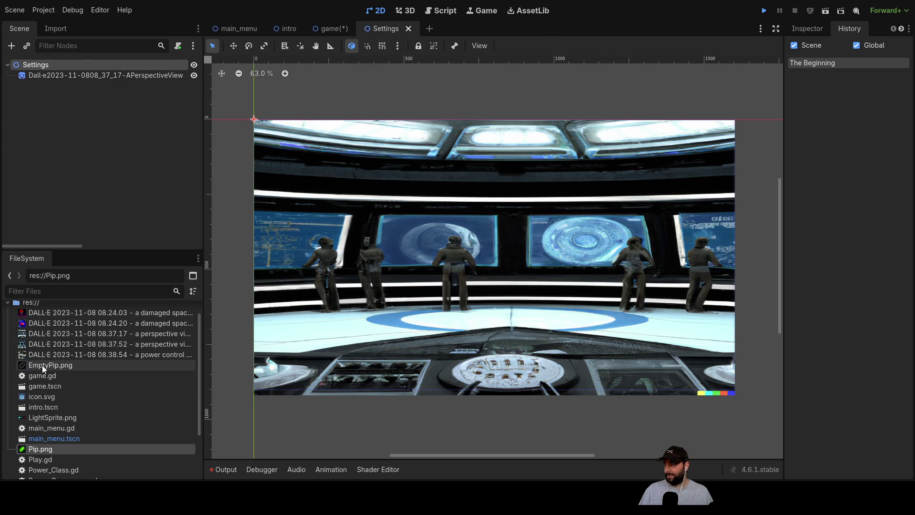
Revisit main_menu, intro and game, toggling the intro sub-scene once more, then return to game.
{"action": "left_click", "coordinate": [253, 31]}
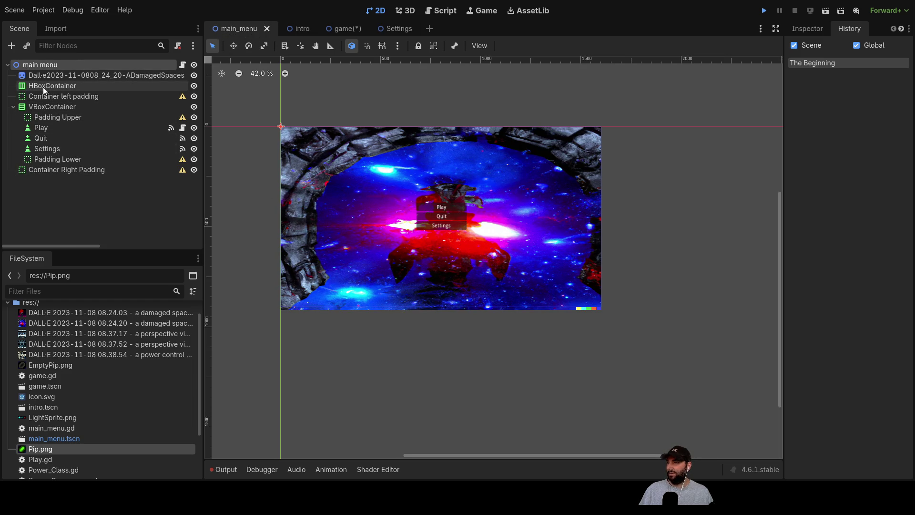
{"action": "left_click", "coordinate": [292, 30]}
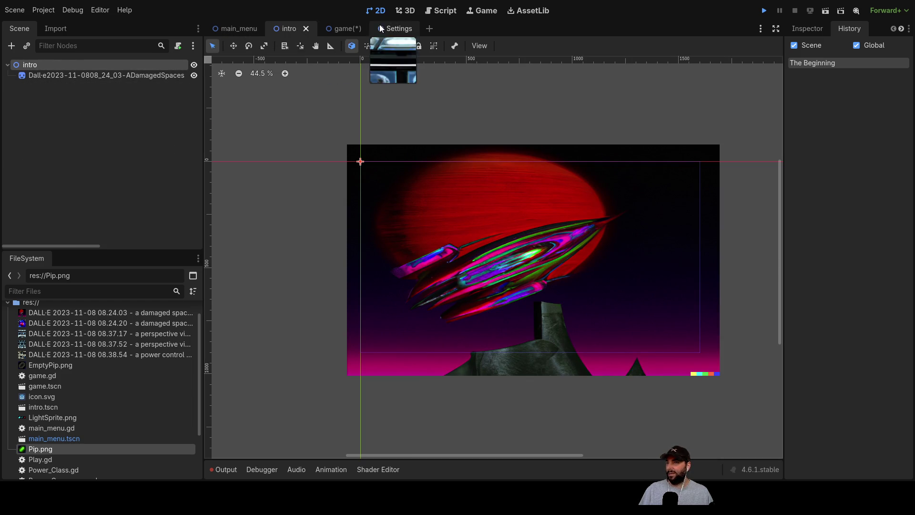
{"action": "left_click", "coordinate": [344, 24]}
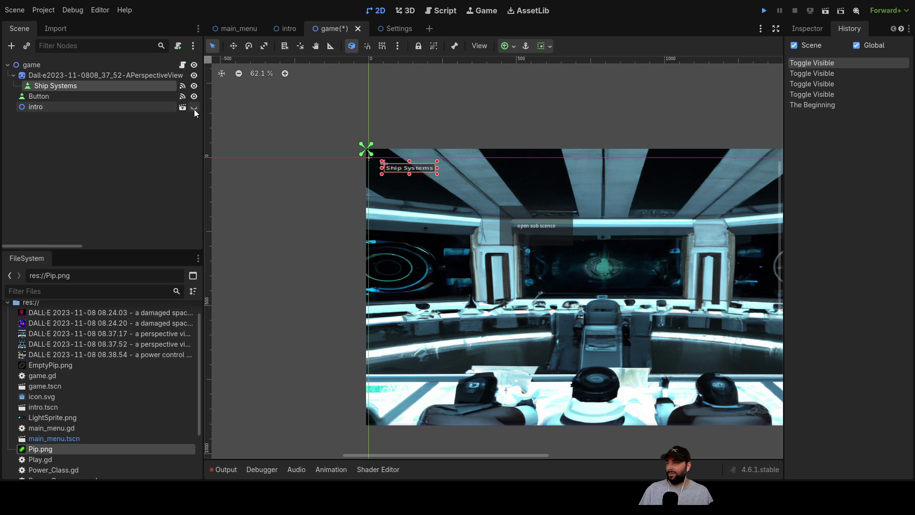
{"action": "left_click", "coordinate": [193, 108]}
{"action": "left_click", "coordinate": [193, 109]}
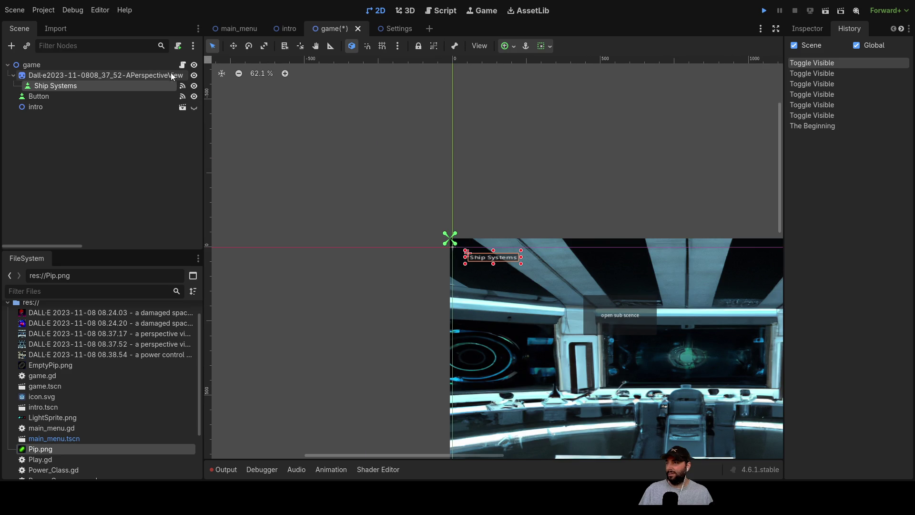
{"action": "left_click", "coordinate": [396, 29]}
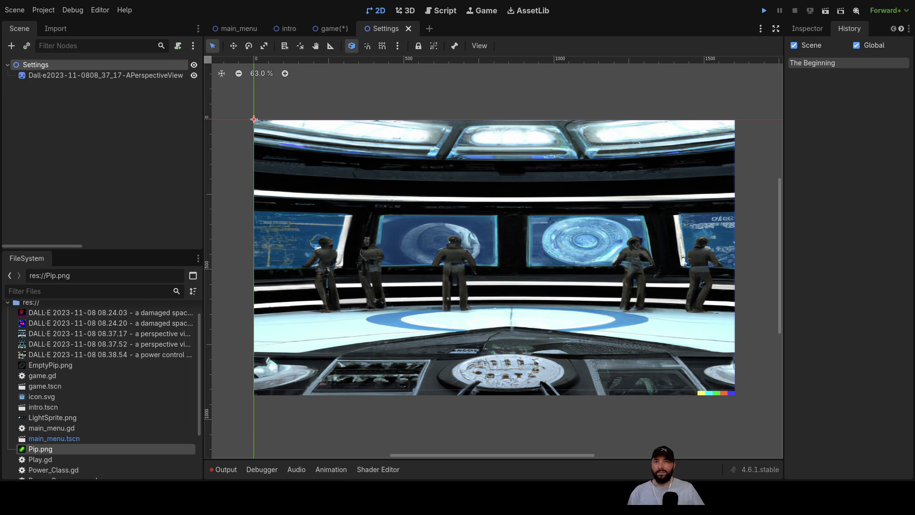
{"action": "key", "text": "ctrl+shift+Tab"}
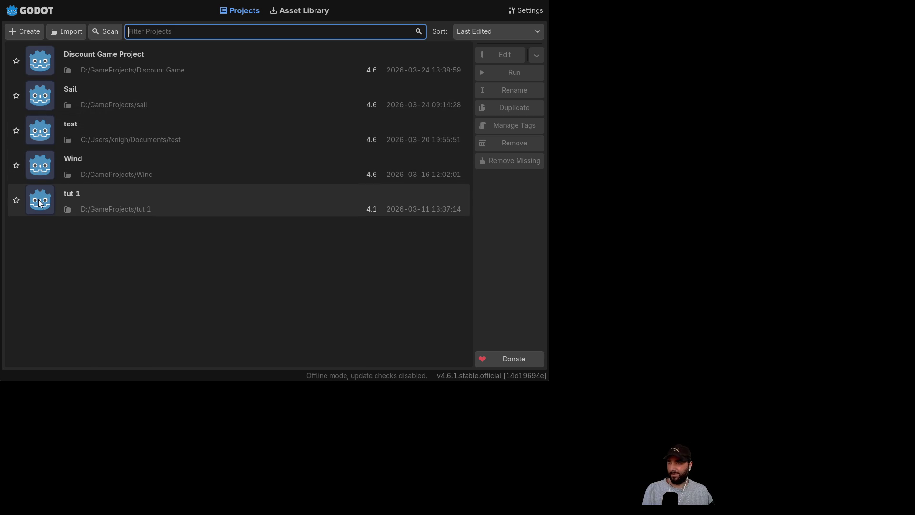
Select the tut 1 project in the Project Manager.
{"action": "left_click", "coordinate": [96, 207]}
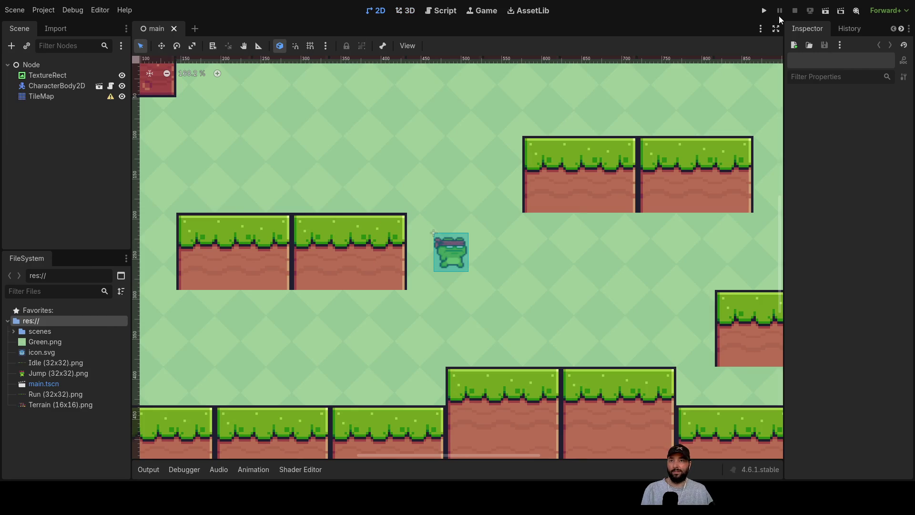
Run the tut 1 game to test it, then stop it with F8.
{"action": "left_click", "coordinate": [763, 11]}
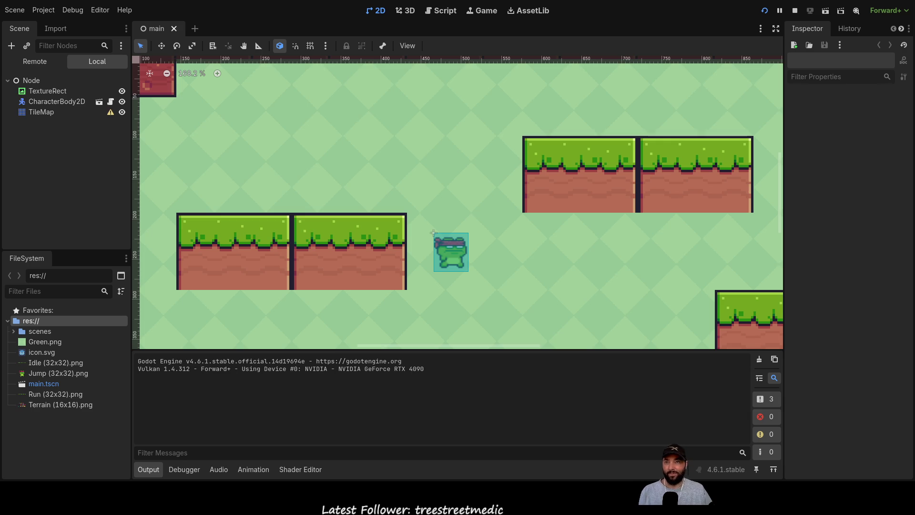
{"action": "key", "text": "F8"}
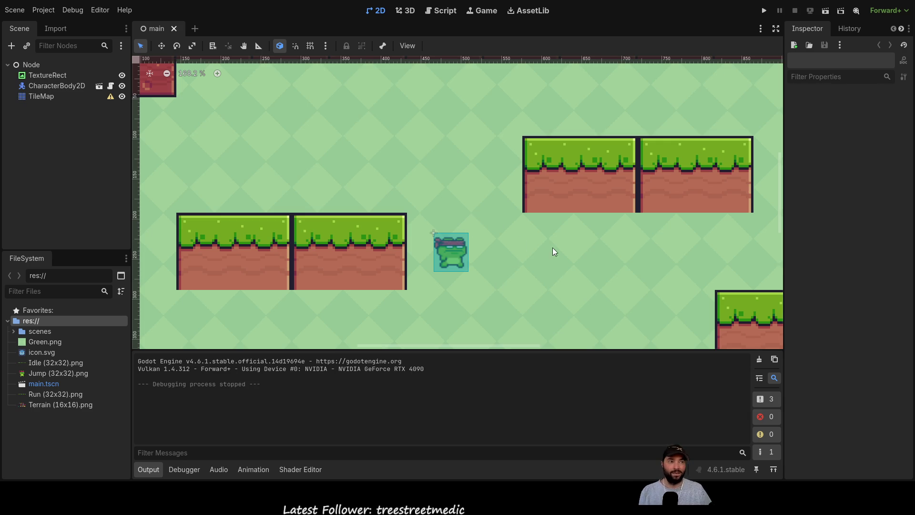
{"action": "scroll", "coordinate": [524, 242], "scroll_direction": "down", "scroll_amount": 5}
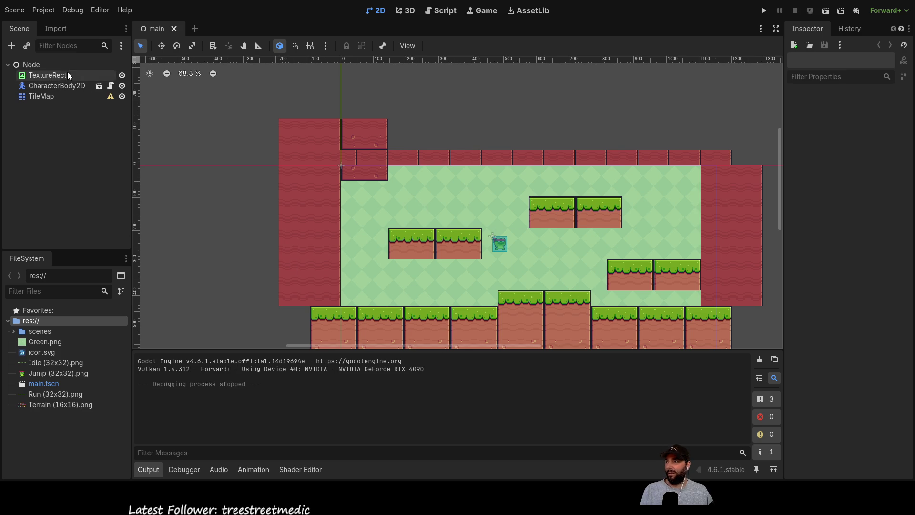
Look over the main_charc.gd script, then reopen the Sail project.
{"action": "left_click", "coordinate": [447, 12]}
{"action": "left_click", "coordinate": [162, 77]}
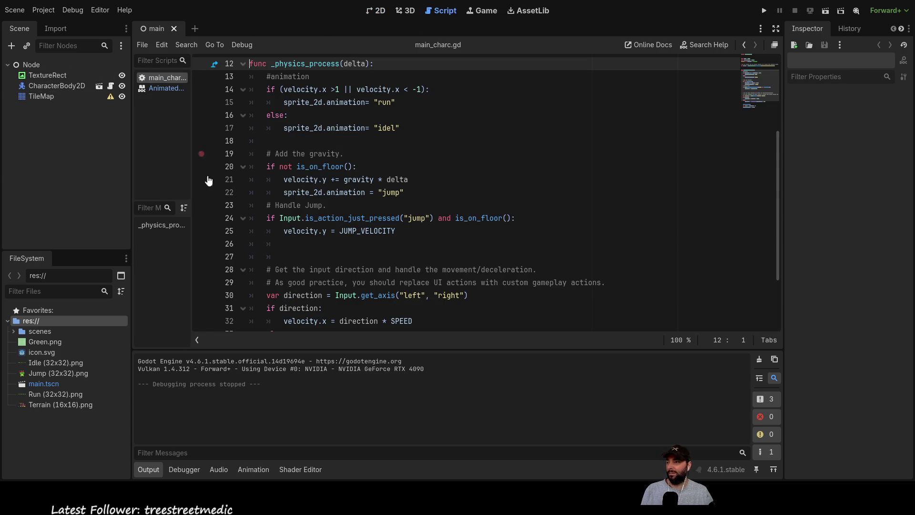
{"action": "scroll", "coordinate": [286, 209], "scroll_direction": "down", "scroll_amount": 2}
{"action": "scroll", "coordinate": [373, 245], "scroll_direction": "up", "scroll_amount": 6}
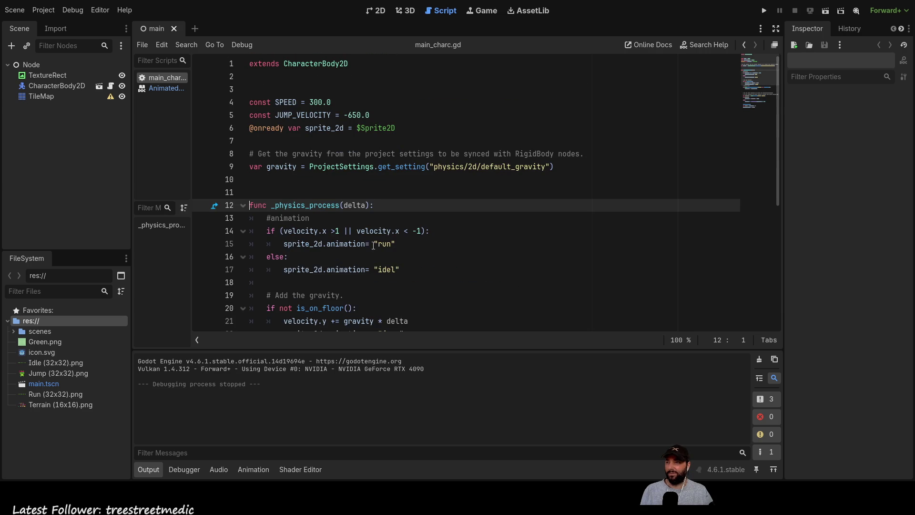
{"action": "scroll", "coordinate": [366, 191], "scroll_direction": "down", "scroll_amount": 6}
{"action": "scroll", "coordinate": [371, 200], "scroll_direction": "up", "scroll_amount": 6}
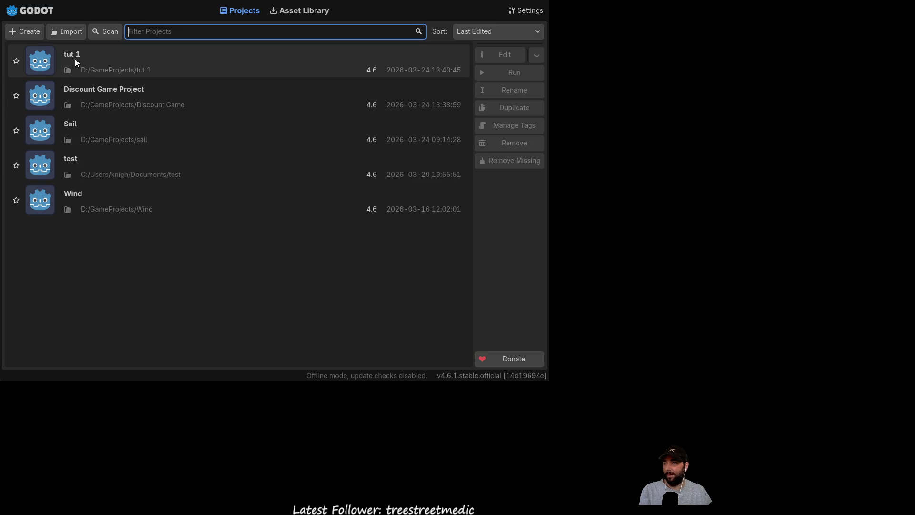
{"action": "double_click", "coordinate": [96, 137]}
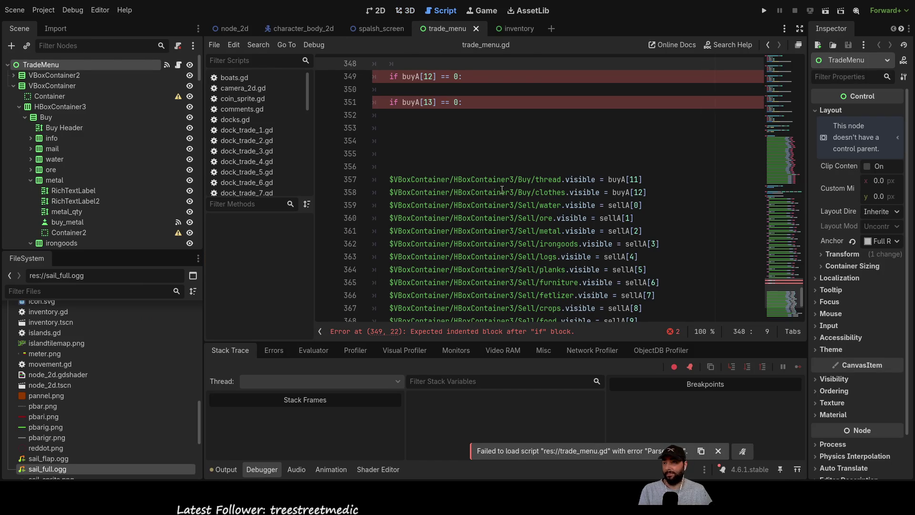
Move the thread visibility line into the buyA[12] check and add an else setting it true.
{"action": "scroll", "coordinate": [500, 182], "scroll_direction": "up", "scroll_amount": 3}
{"action": "scroll", "coordinate": [512, 223], "scroll_direction": "down", "scroll_amount": 2}
{"action": "left_click_drag", "start_coordinate": [647, 219], "coordinate": [388, 219]}
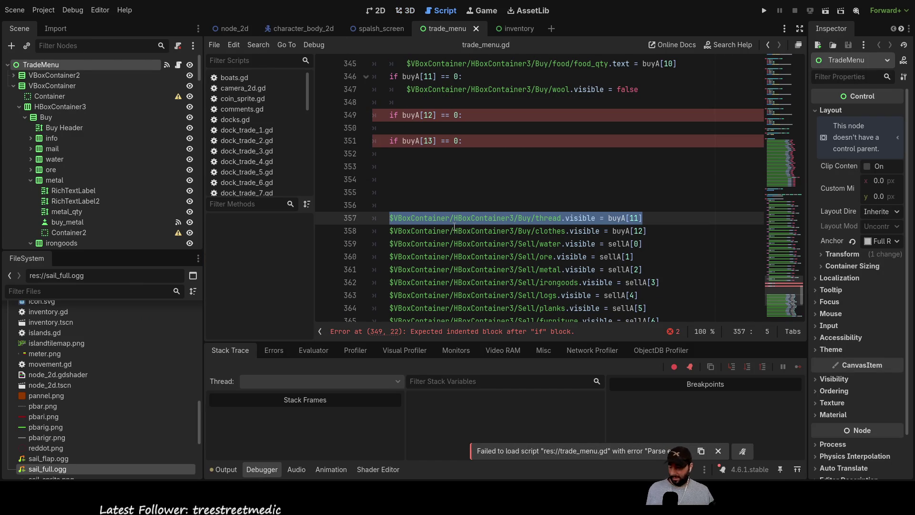
{"action": "key", "text": "ctrl+x"}
{"action": "left_click", "coordinate": [453, 129]}
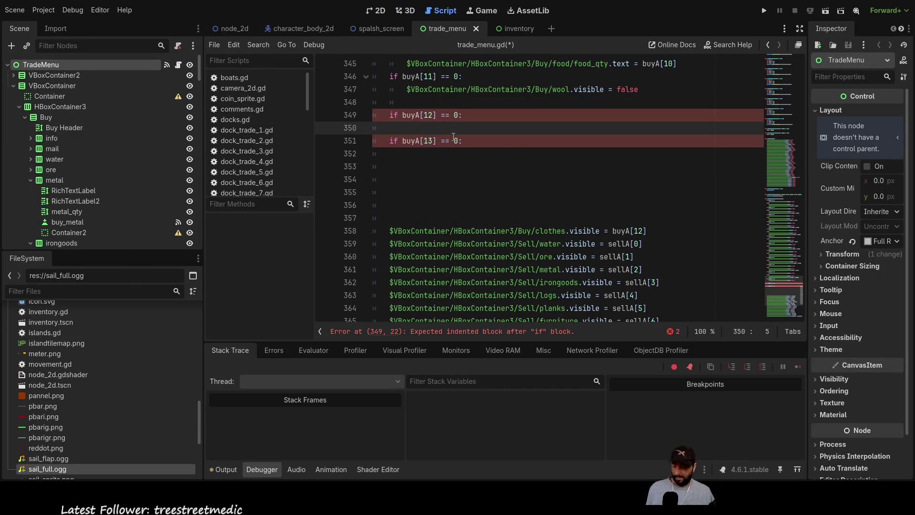
{"action": "key", "text": "Tab"}
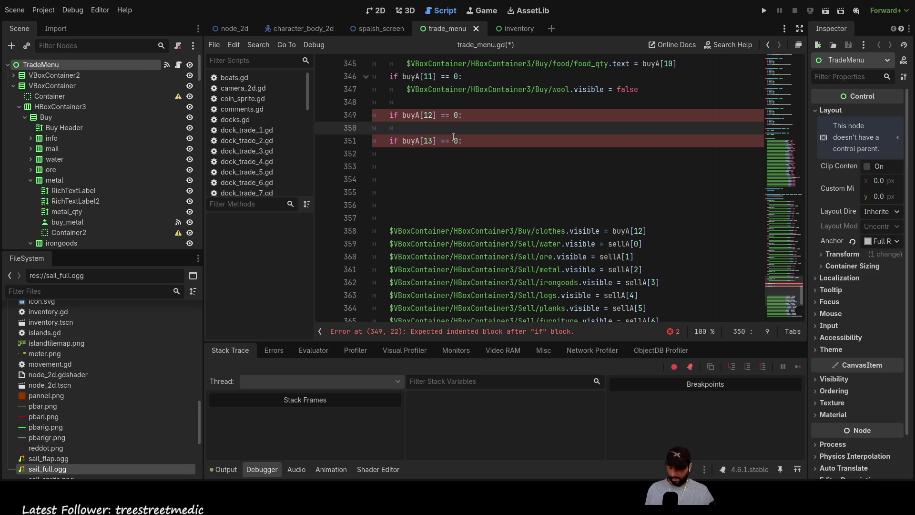
{"action": "key", "text": "ctrl+v"}
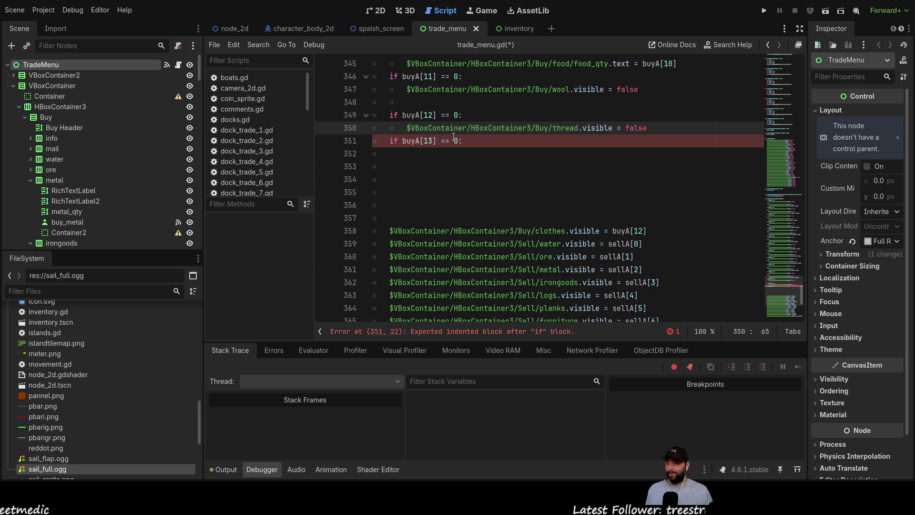
{"action": "key", "text": "Return"}
{"action": "type", "text": ":"}
{"action": "key", "text": "Return"}
{"action": "key", "text": "Up"}
{"action": "key", "text": "Up"}
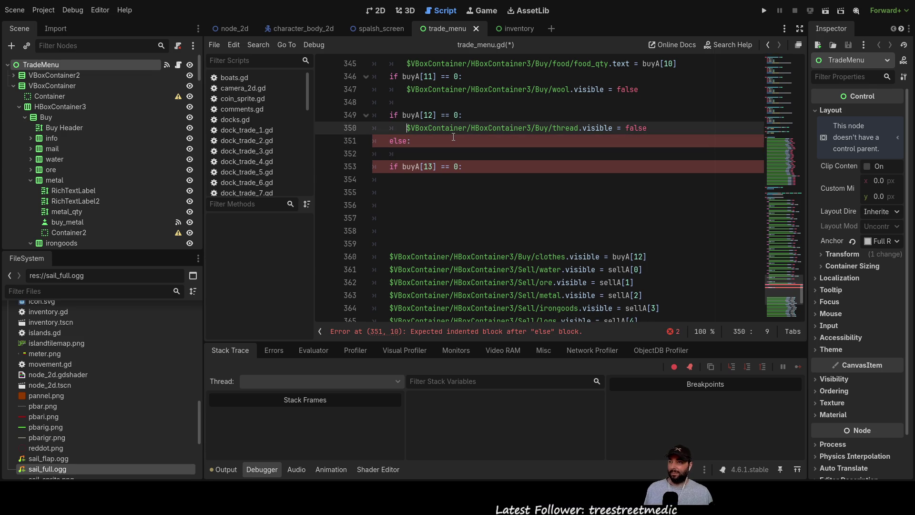
{"action": "key", "text": "shift+Right"}
{"action": "key", "text": "shift+Right"}
{"action": "key", "text": "shift+Right"}
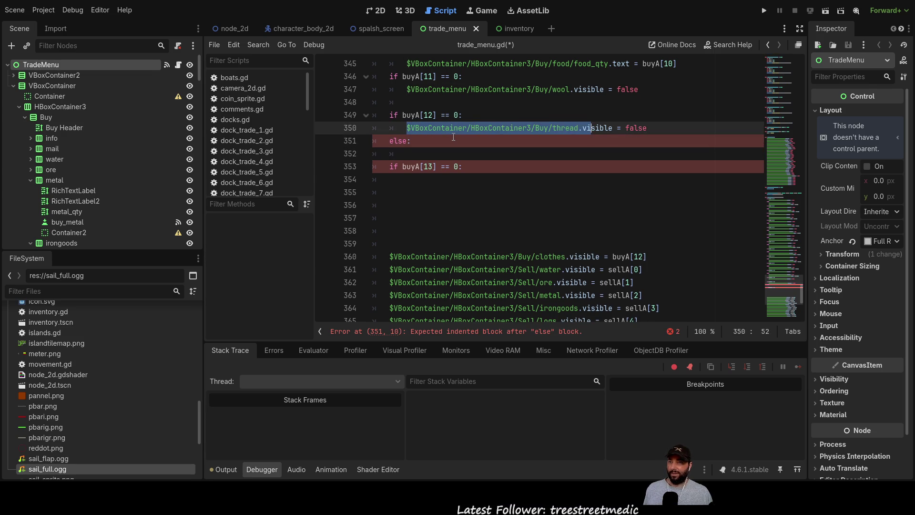
{"action": "key", "text": "shift+Right"}
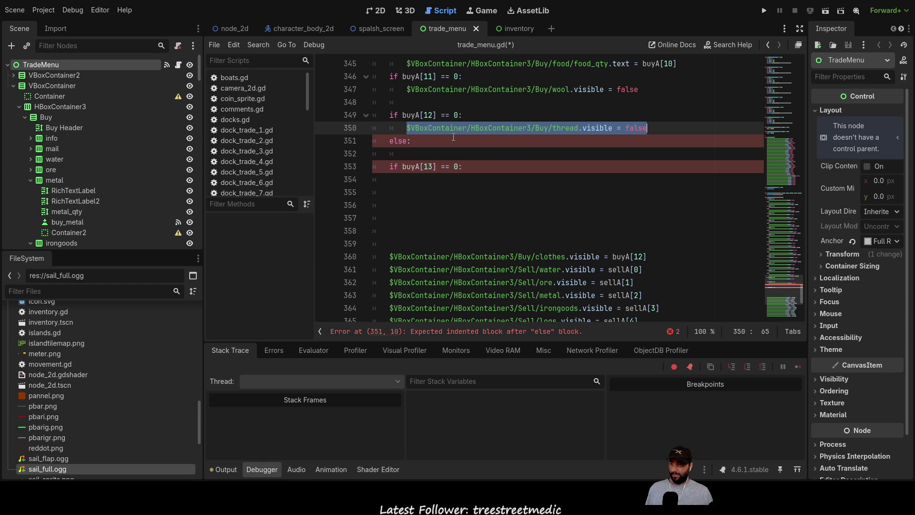
{"action": "key", "text": "ctrl+c"}
{"action": "key", "text": "Down"}
{"action": "key", "text": "Down"}
{"action": "key", "text": "ctrl+v"}
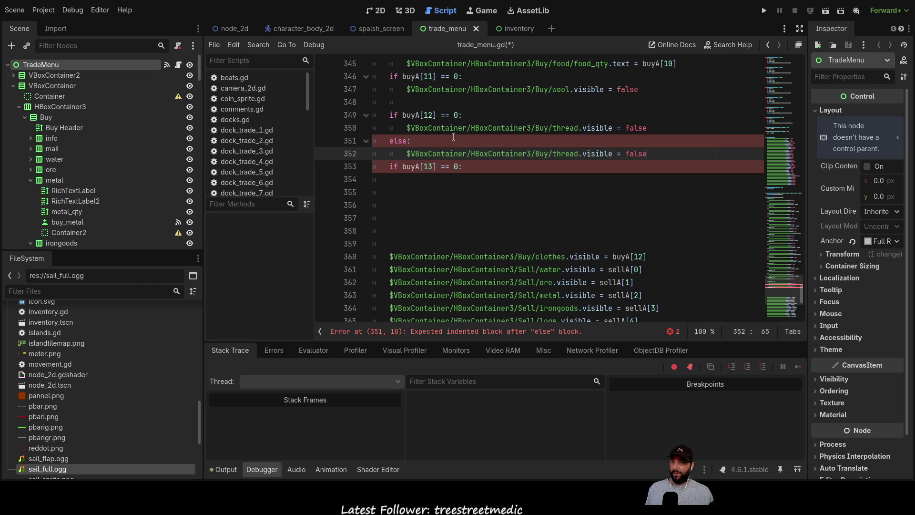
{"action": "key", "text": "BackSpace"}
{"action": "key", "text": "BackSpace"}
{"action": "key", "text": "BackSpace"}
{"action": "type", "text": "true"}
Add an else branch under the wool check that sets the wool item visible to true.
{"action": "key", "text": "Up"}
{"action": "key", "text": "Up"}
{"action": "key", "text": "Up"}
{"action": "key", "text": "Up"}
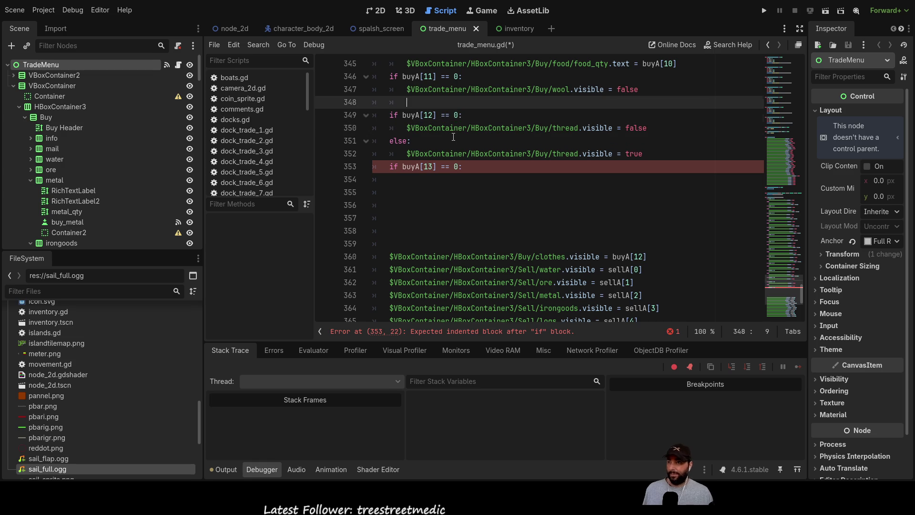
{"action": "type", "text": "else:"}
{"action": "key", "text": "Return"}
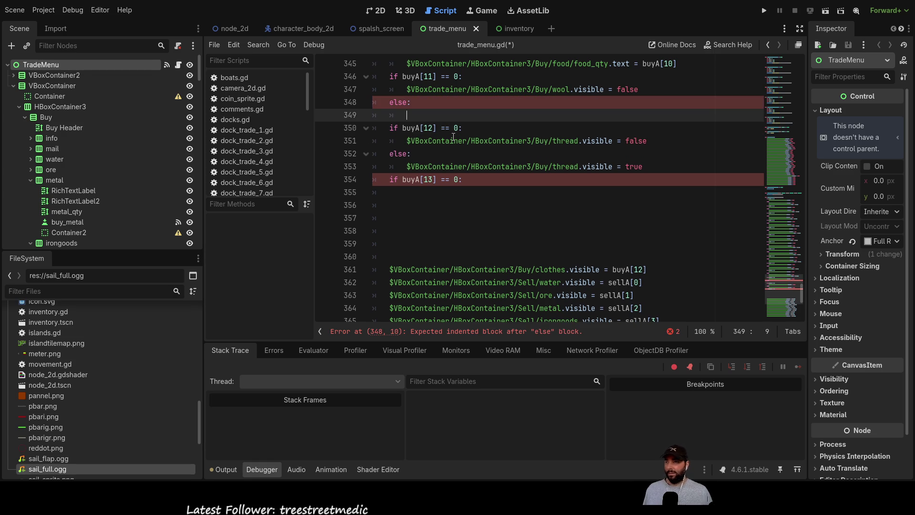
{"action": "key", "text": "Up"}
{"action": "key", "text": "Up"}
{"action": "key", "text": "shift+Right"}
{"action": "key", "text": "shift+Right"}
{"action": "key", "text": "shift+Right"}
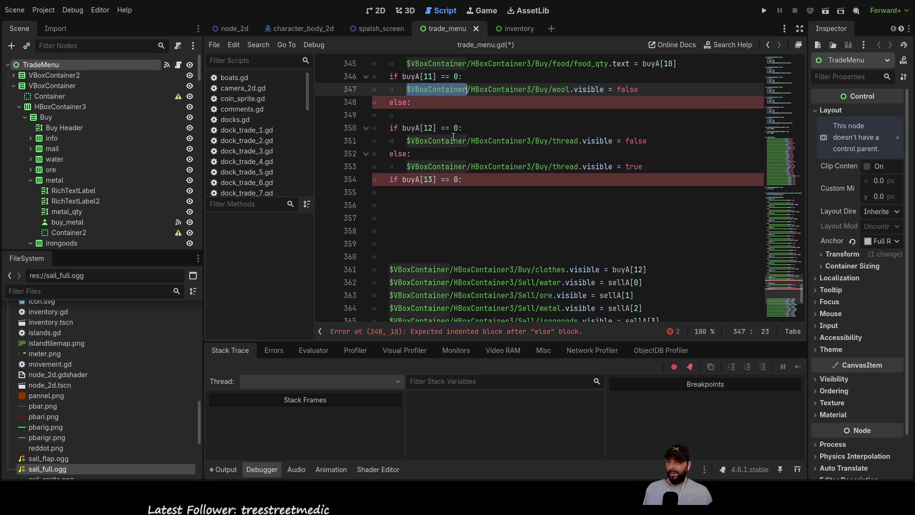
{"action": "key", "text": "shift+Right"}
{"action": "key", "text": "shift+Right"}
{"action": "key", "text": "shift+Right"}
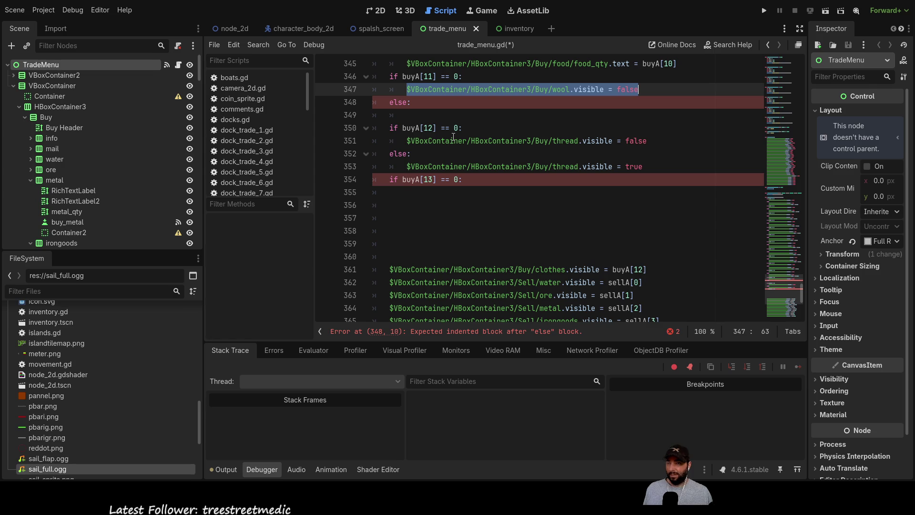
{"action": "key", "text": "Down"}
{"action": "key", "text": "Down"}
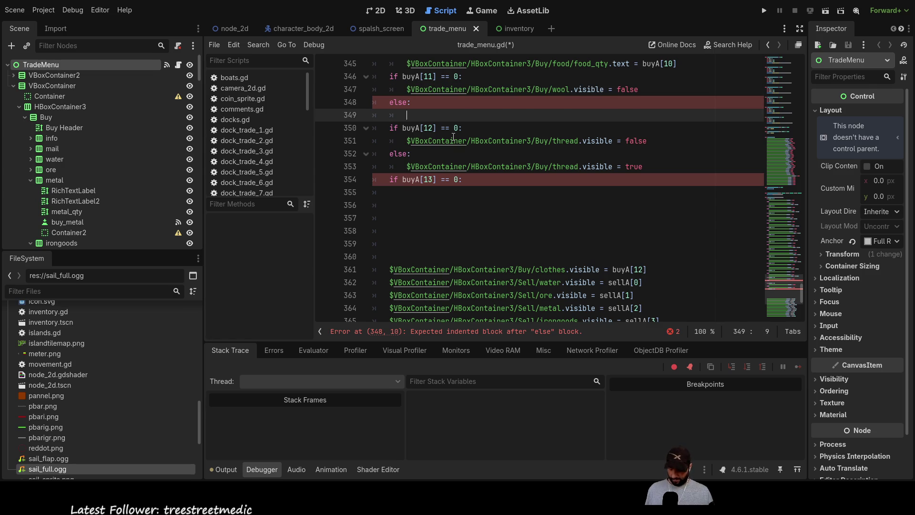
{"action": "key", "text": "ctrl+v"}
{"action": "key", "text": "BackSpace"}
{"action": "key", "text": "BackSpace"}
{"action": "key", "text": "BackSpace"}
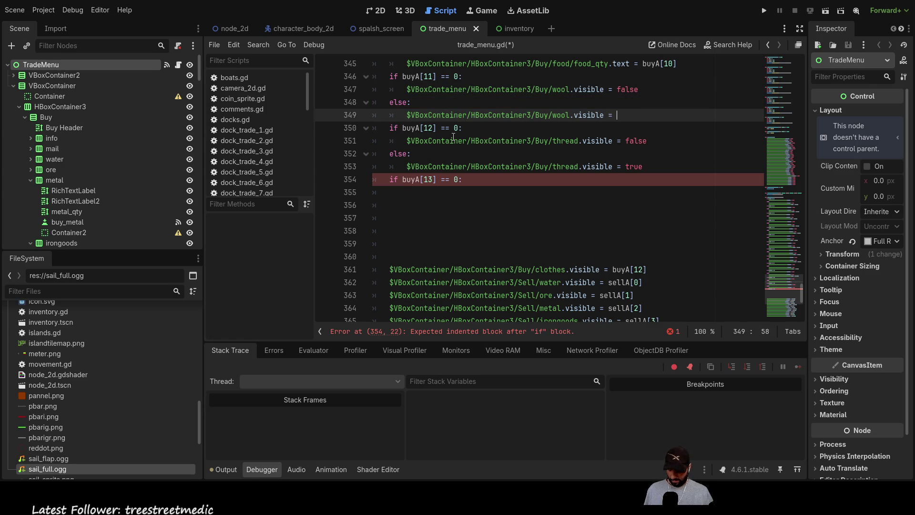
{"action": "type", "text": "true"}
{"action": "key", "text": "Return"}
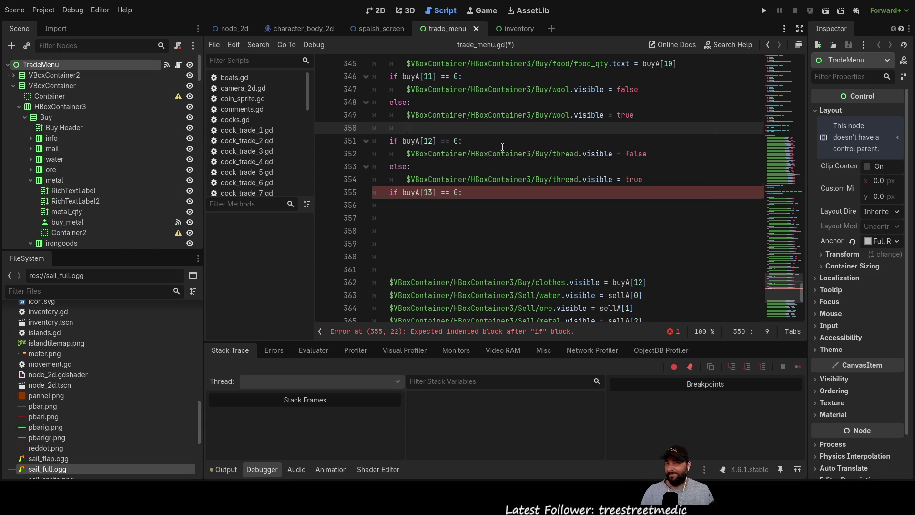
{"action": "scroll", "coordinate": [495, 168], "scroll_direction": "down", "scroll_amount": 3}
{"action": "scroll", "coordinate": [495, 168], "scroll_direction": "up", "scroll_amount": 4}
{"action": "scroll", "coordinate": [495, 167], "scroll_direction": "up", "scroll_amount": 4}
{"action": "scroll", "coordinate": [486, 170], "scroll_direction": "down", "scroll_amount": 4}
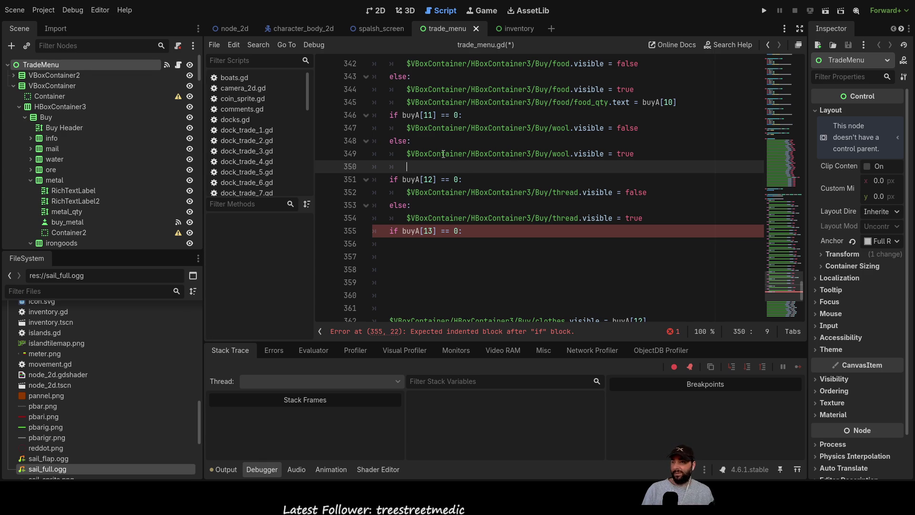
{"action": "scroll", "coordinate": [102, 157], "scroll_direction": "down", "scroll_amount": 3}
Collapse the metal, irongoods, logs, planks, furniture, fertilizer and crops buy items in the Scene dock.
{"action": "left_click", "coordinate": [31, 134]}
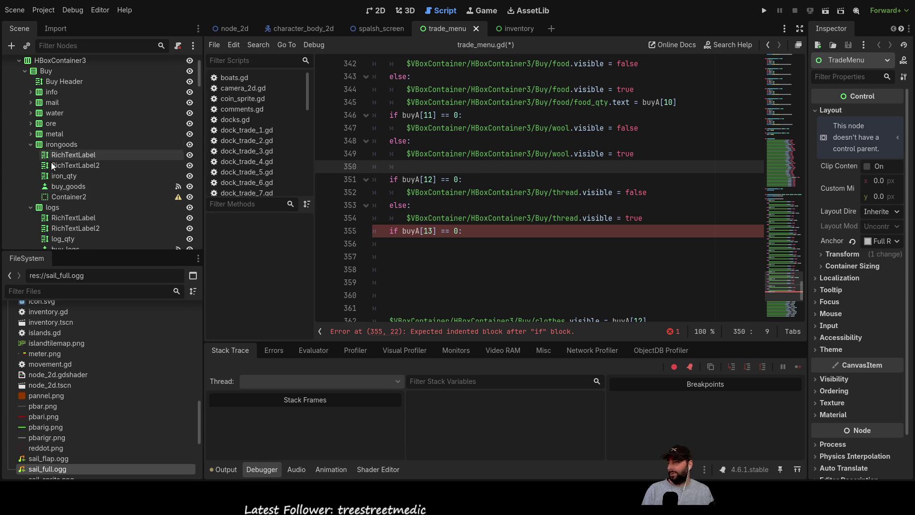
{"action": "left_click", "coordinate": [32, 147]}
{"action": "left_click", "coordinate": [31, 144]}
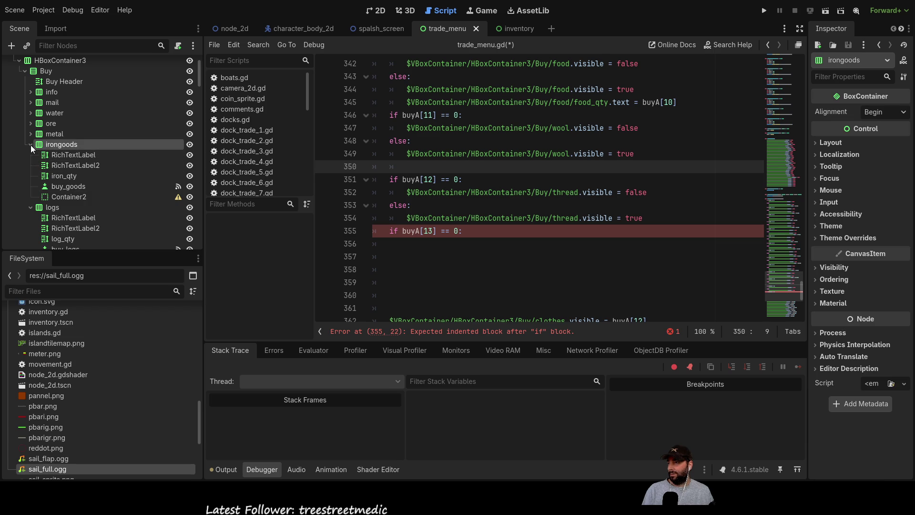
{"action": "left_click", "coordinate": [30, 154]}
{"action": "left_click", "coordinate": [30, 165]}
{"action": "left_click", "coordinate": [30, 176]}
{"action": "left_click", "coordinate": [30, 186]}
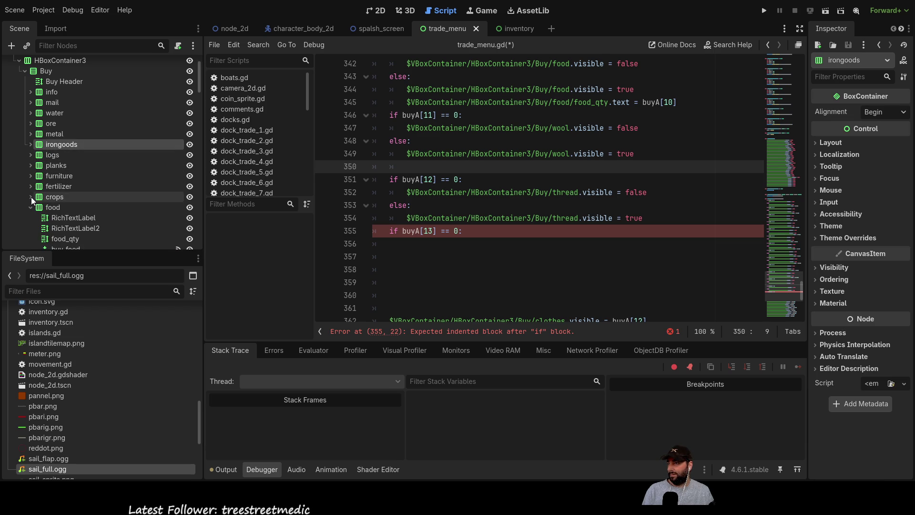
{"action": "left_click", "coordinate": [31, 197]}
Expand wool and try dragging its wool_qty node into the script at line 350.
{"action": "left_click", "coordinate": [30, 150]}
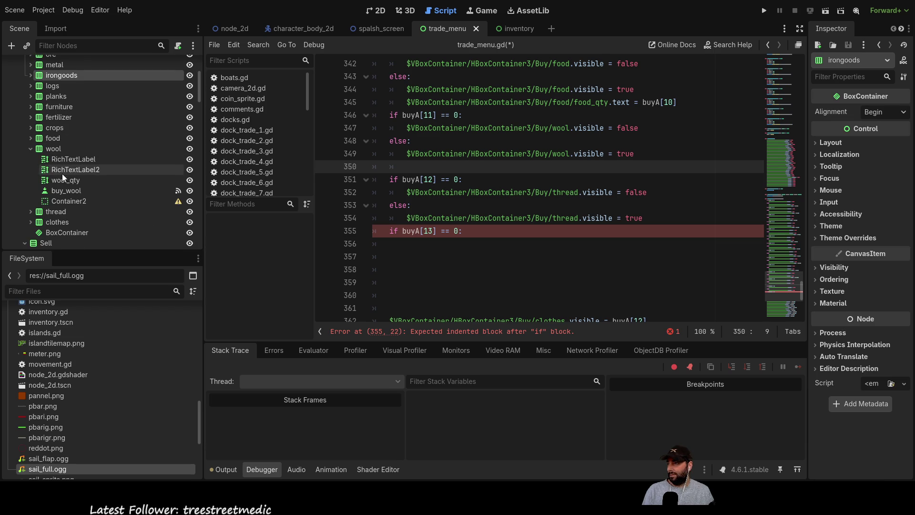
{"action": "left_click_drag", "start_coordinate": [67, 179], "coordinate": [424, 166]}
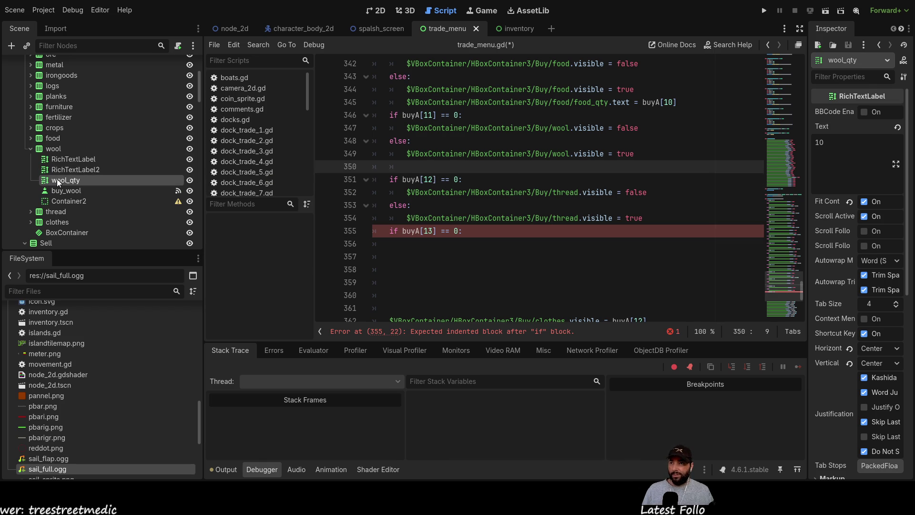
{"action": "mouse_move", "coordinate": [55, 180]}
{"action": "left_mouse_down"}
{"action": "mouse_move", "coordinate": [403, 179]}
{"action": "mouse_move", "coordinate": [414, 165]}
{"action": "left_mouse_up"}
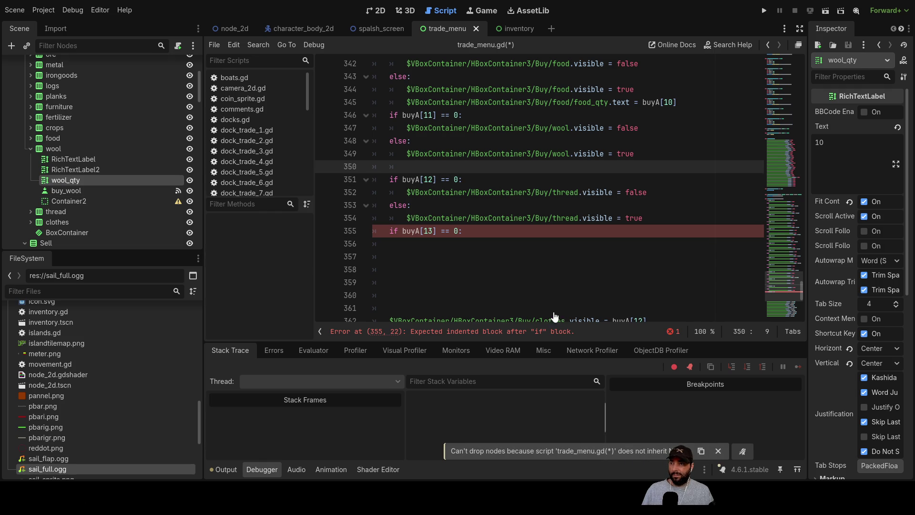
Scroll through trade_menu.gd from the extends Control line down to the buy checks.
{"action": "scroll", "coordinate": [521, 257], "scroll_direction": "up", "scroll_amount": 20}
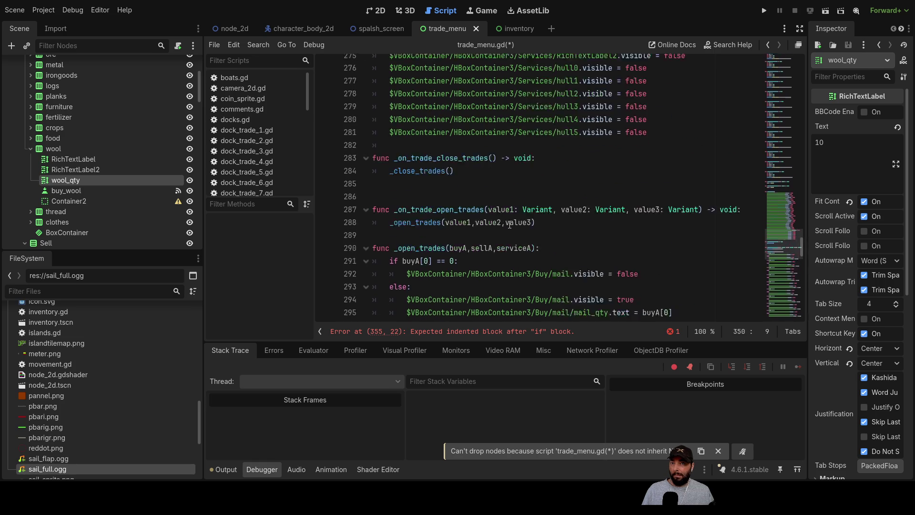
{"action": "scroll", "coordinate": [522, 232], "scroll_direction": "up", "scroll_amount": 20}
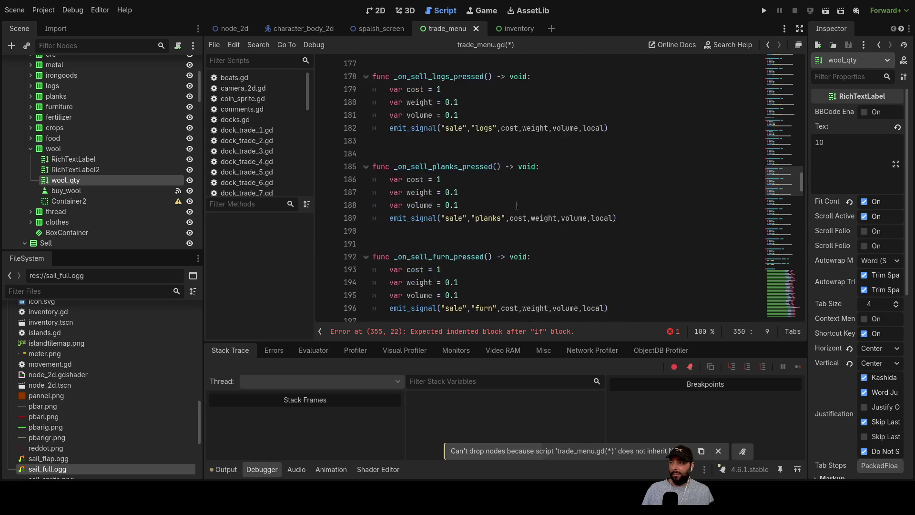
{"action": "scroll", "coordinate": [519, 201], "scroll_direction": "up", "scroll_amount": 20}
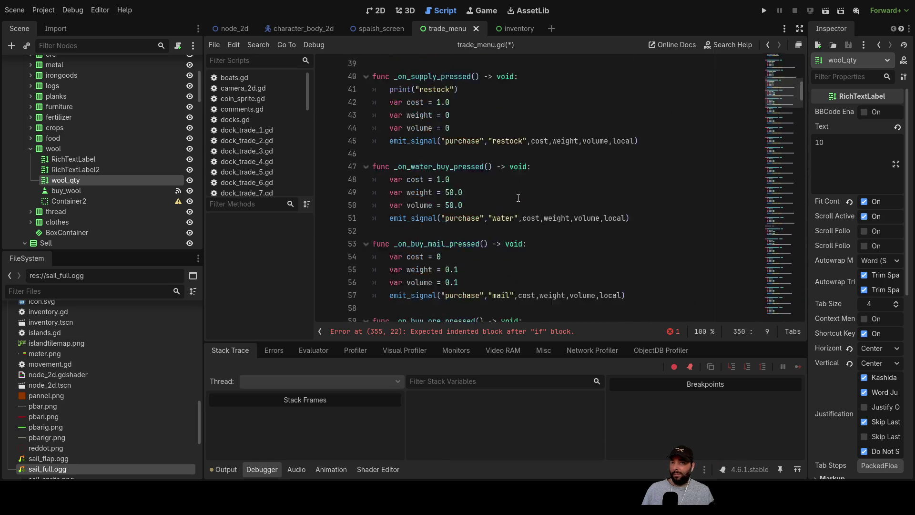
{"action": "scroll", "coordinate": [515, 191], "scroll_direction": "up", "scroll_amount": 1}
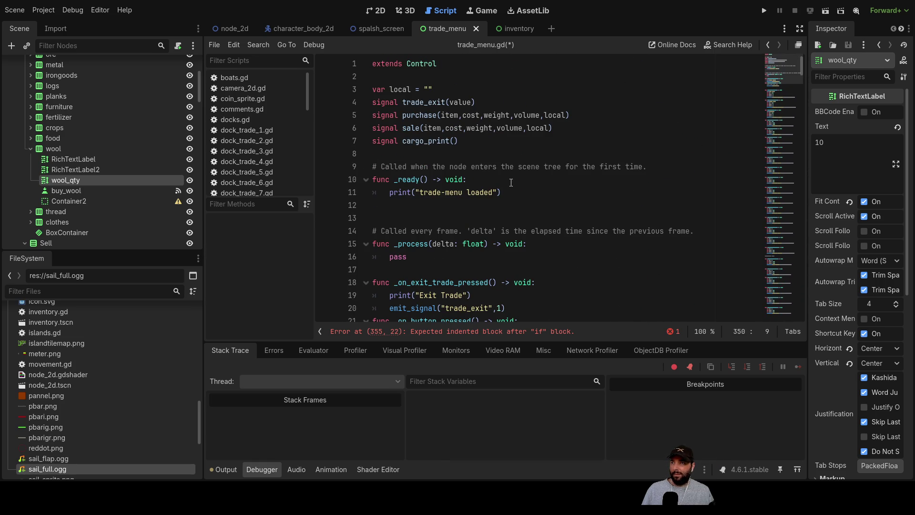
{"action": "left_click", "coordinate": [447, 62]}
{"action": "left_click", "coordinate": [387, 74]}
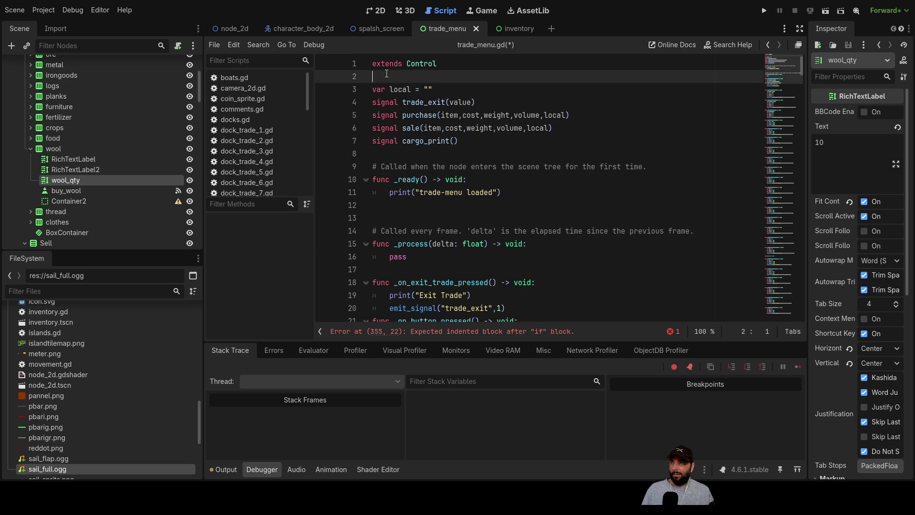
{"action": "scroll", "coordinate": [788, 97], "scroll_direction": "down", "scroll_amount": 10}
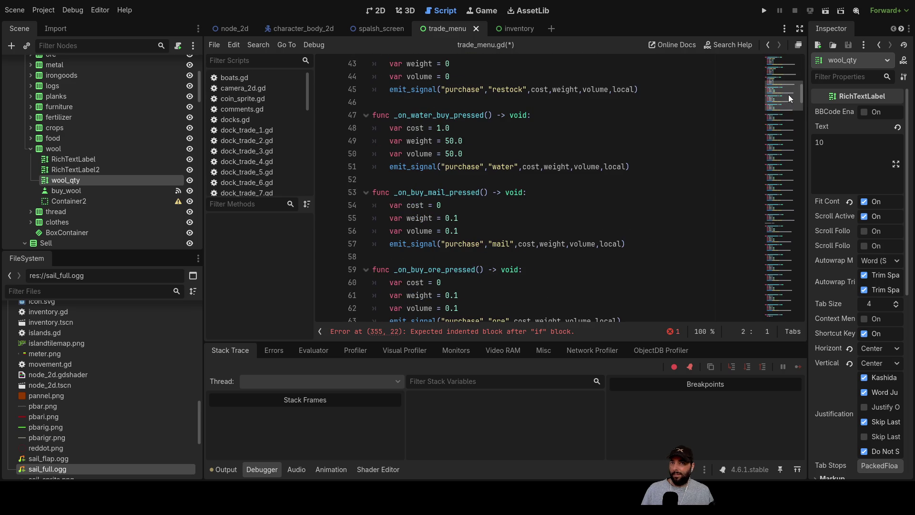
{"action": "left_click_drag", "start_coordinate": [801, 93], "coordinate": [793, 288]}
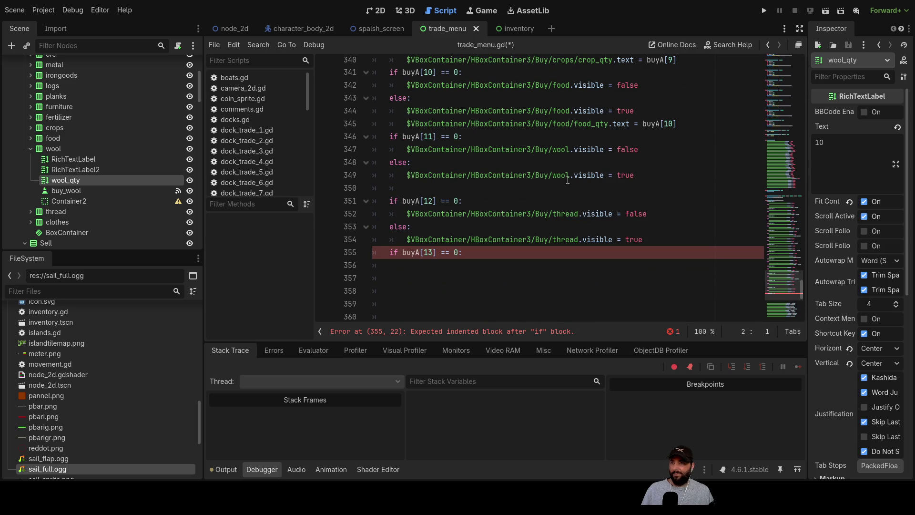
{"action": "scroll", "coordinate": [547, 170], "scroll_direction": "up", "scroll_amount": 1}
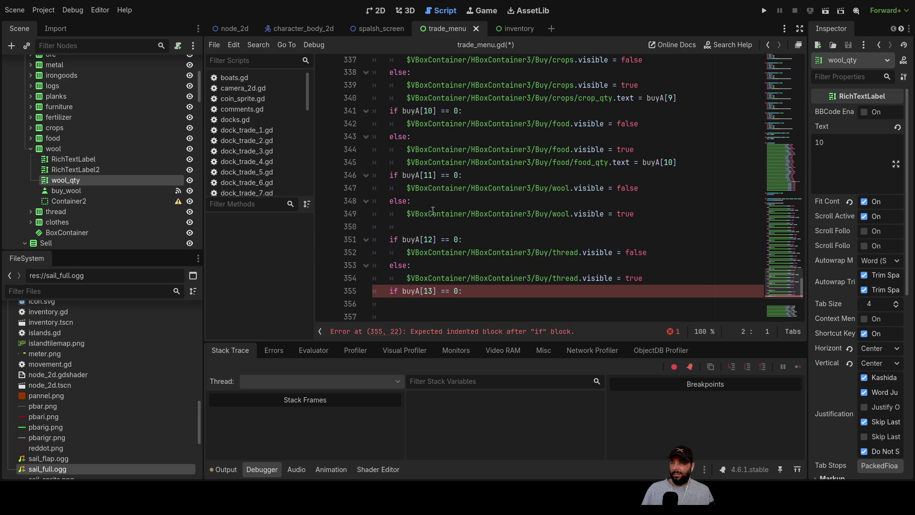
Retry inserting the wool_qty node path at line 350 and save trade_menu.gd.
{"action": "left_click", "coordinate": [433, 227]}
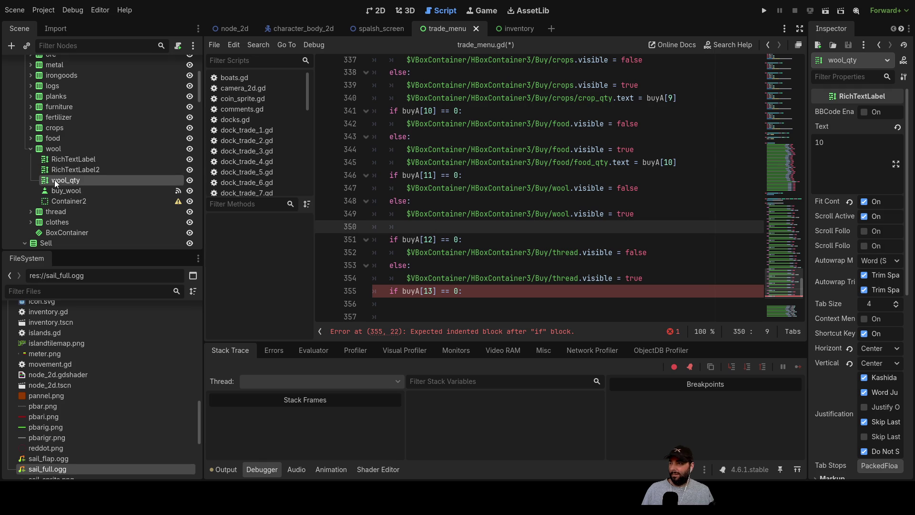
{"action": "mouse_move", "coordinate": [45, 183]}
{"action": "left_mouse_down"}
{"action": "mouse_move", "coordinate": [370, 229]}
{"action": "mouse_move", "coordinate": [410, 226]}
{"action": "left_mouse_up"}
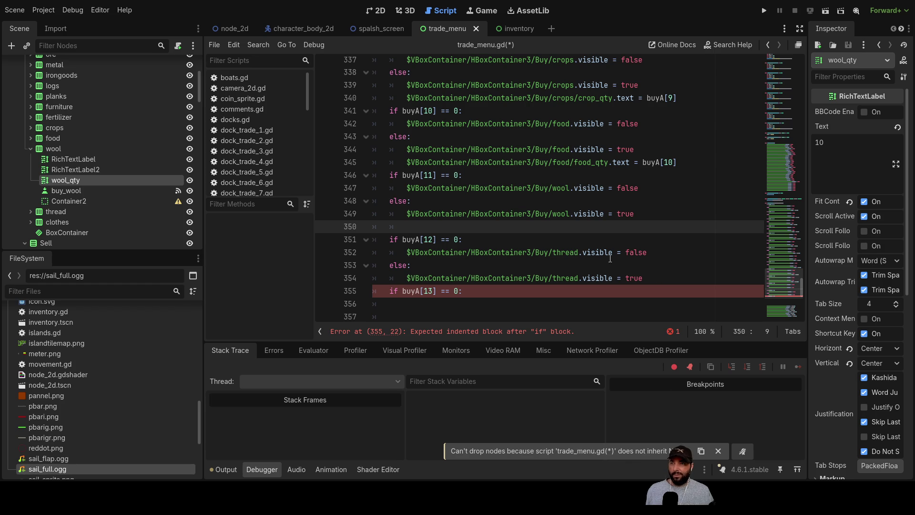
{"action": "left_click", "coordinate": [504, 237]}
{"action": "key", "text": "ctrl+s"}
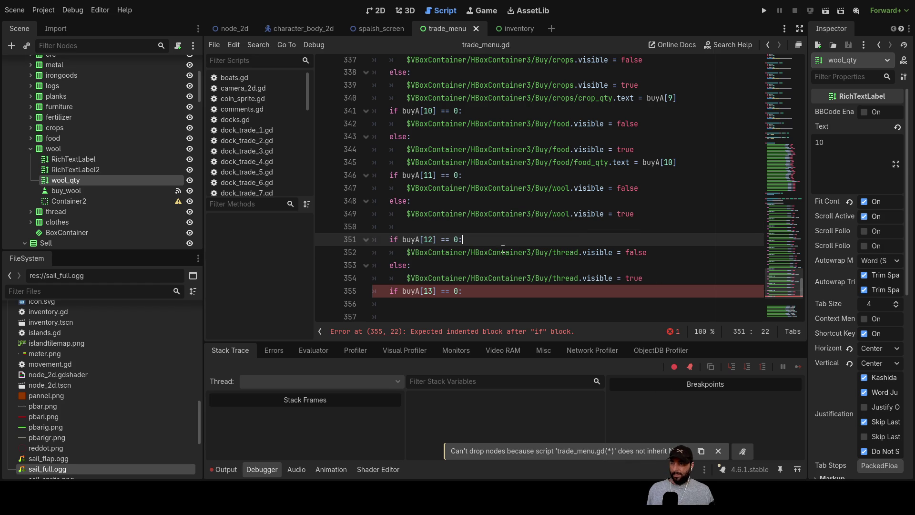
{"action": "mouse_move", "coordinate": [57, 184]}
{"action": "left_mouse_down"}
{"action": "mouse_move", "coordinate": [426, 234]}
{"action": "mouse_move", "coordinate": [412, 228]}
{"action": "left_mouse_up"}
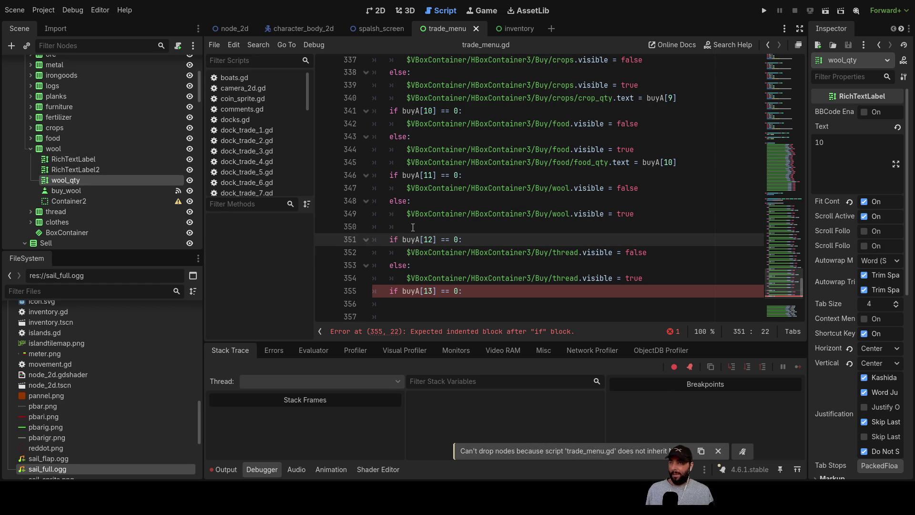